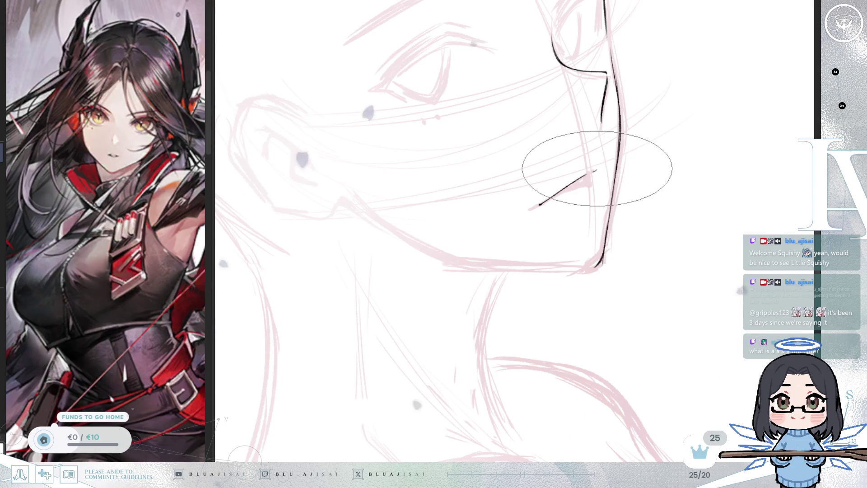
# Add a small hook at the mouth line's end and undo the filled wedge beneath it.
pyautogui.moveTo(589, 174)
pyautogui.mouseDown()
pyautogui.moveTo(542, 193)
pyautogui.moveTo(593, 181)
pyautogui.mouseUp()
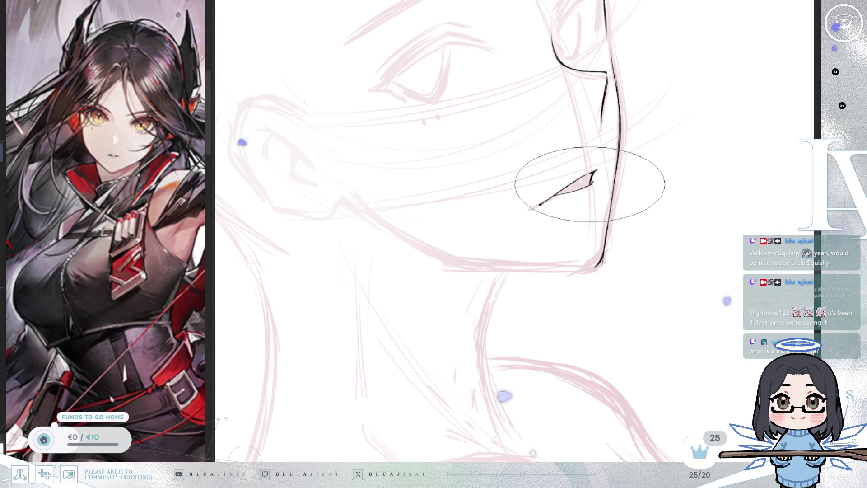
pyautogui.press('m')
pyautogui.hotkey('ctrl', '[')
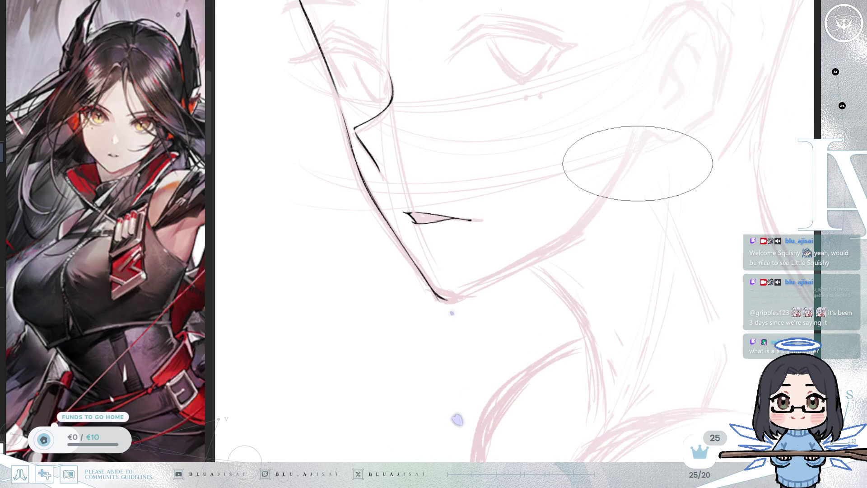
pyautogui.hotkey('ctrl', 'z')
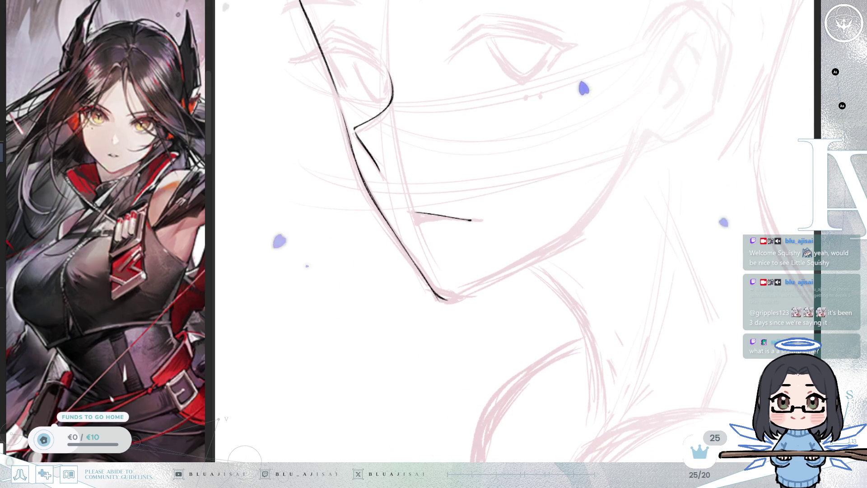
# Erase the right tip of the mouth line with a much smaller eraser.
pyautogui.moveTo(473, 220); pyautogui.dragTo(466, 221)
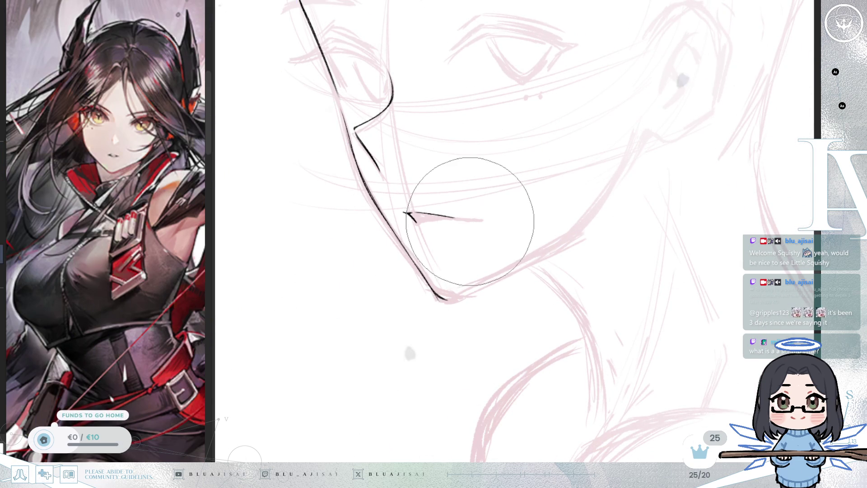
pyautogui.press('[')
pyautogui.press('[')
pyautogui.press('[')
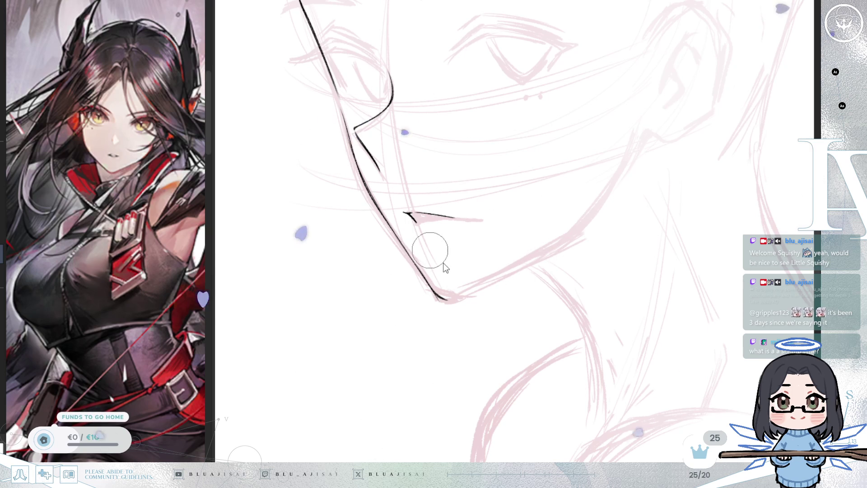
pyautogui.moveTo(455, 219)
pyautogui.mouseDown()
pyautogui.moveTo(555, 267)
pyautogui.moveTo(600, 193)
pyautogui.mouseUp()
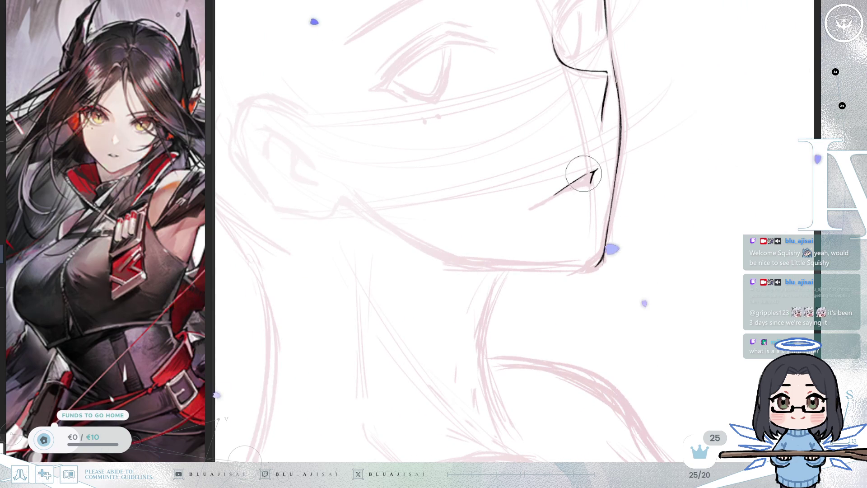
pyautogui.press('e')
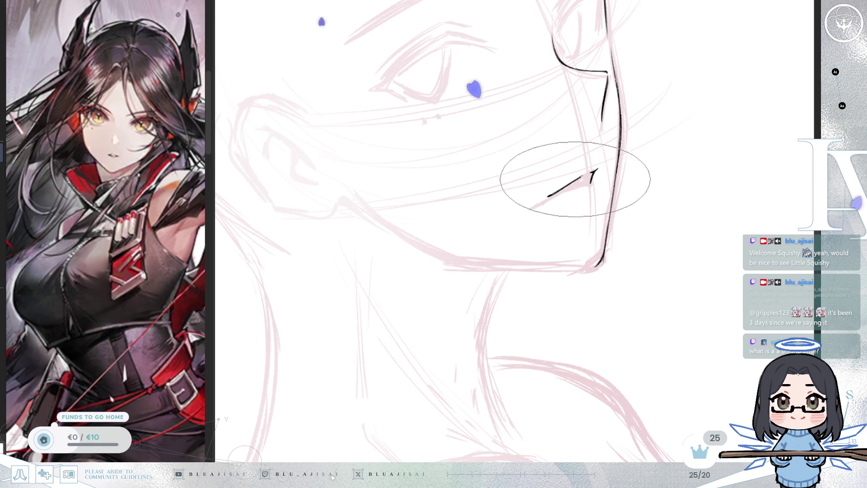
# Mirror and rotate the canvas view back to an upright profile to check the mouth.
pyautogui.press('e')
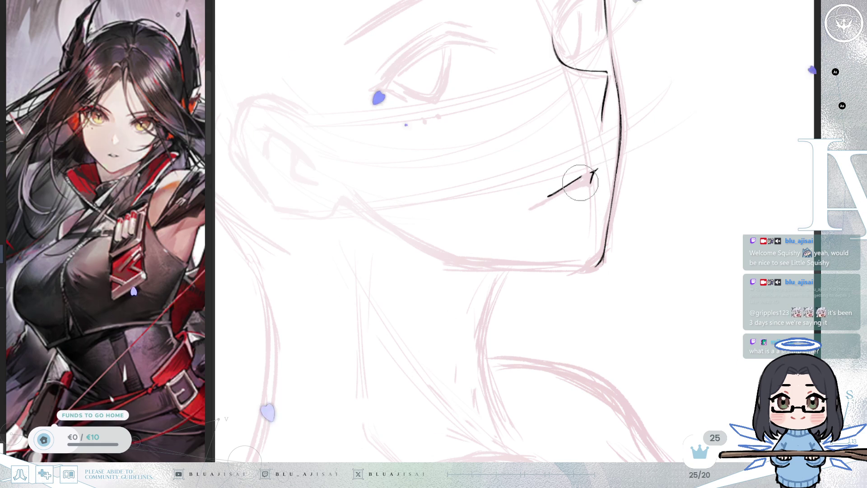
pyautogui.press('e')
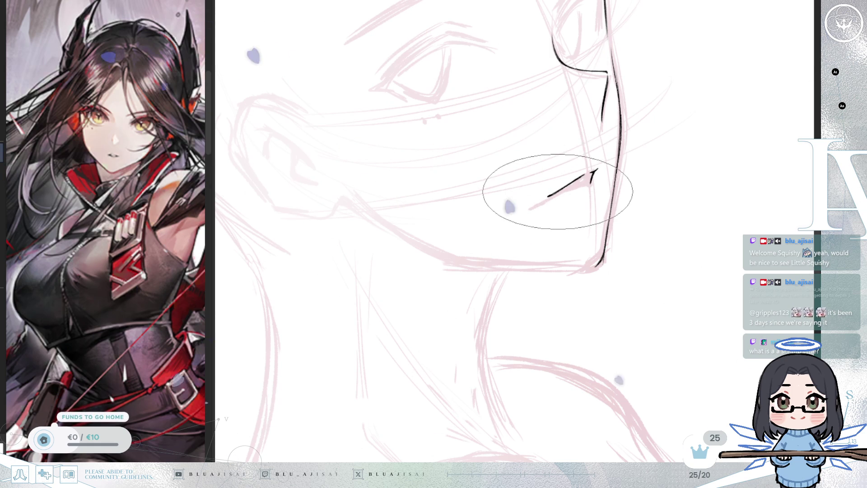
pyautogui.press('m')
pyautogui.moveTo(664, 151)
pyautogui.mouseDown()
pyautogui.moveTo(658, 144)
pyautogui.moveTo(595, 184)
pyautogui.mouseUp()
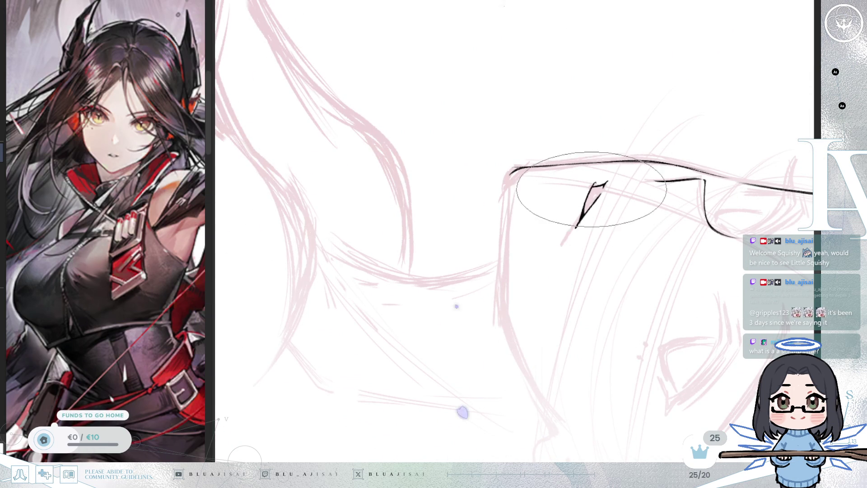
pyautogui.moveTo(593, 219)
pyautogui.mouseDown()
pyautogui.moveTo(627, 176)
pyautogui.moveTo(617, 244)
pyautogui.moveTo(634, 234)
pyautogui.mouseUp()
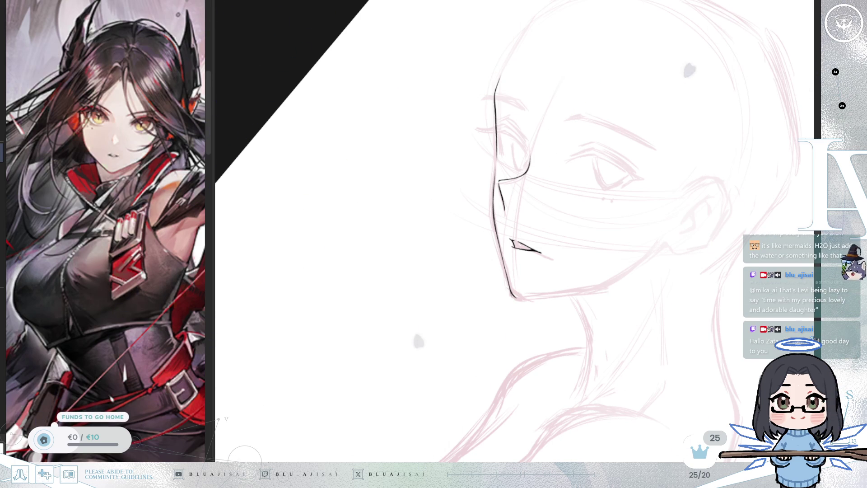
# Lasso the mouth lineart, rotate it slightly clockwise with Ctrl+T, then deselect.
pyautogui.scroll(3, 536, 148)
pyautogui.moveTo(634, 264); pyautogui.dragTo(560, 230)
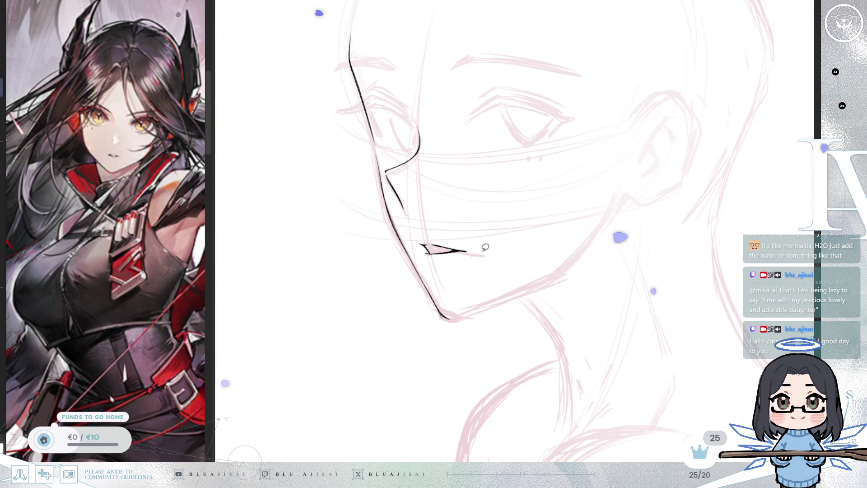
pyautogui.moveTo(438, 231)
pyautogui.mouseDown()
pyautogui.moveTo(487, 241)
pyautogui.moveTo(483, 264)
pyautogui.moveTo(504, 232)
pyautogui.moveTo(515, 235)
pyautogui.mouseUp()
pyautogui.hotkey('ctrl', 't')
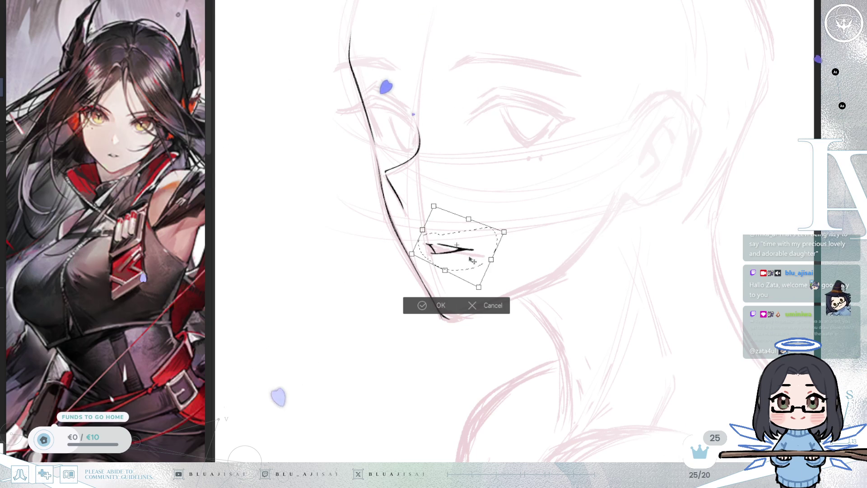
pyautogui.moveTo(512, 228)
pyautogui.mouseDown()
pyautogui.moveTo(520, 244)
pyautogui.moveTo(510, 236)
pyautogui.mouseUp()
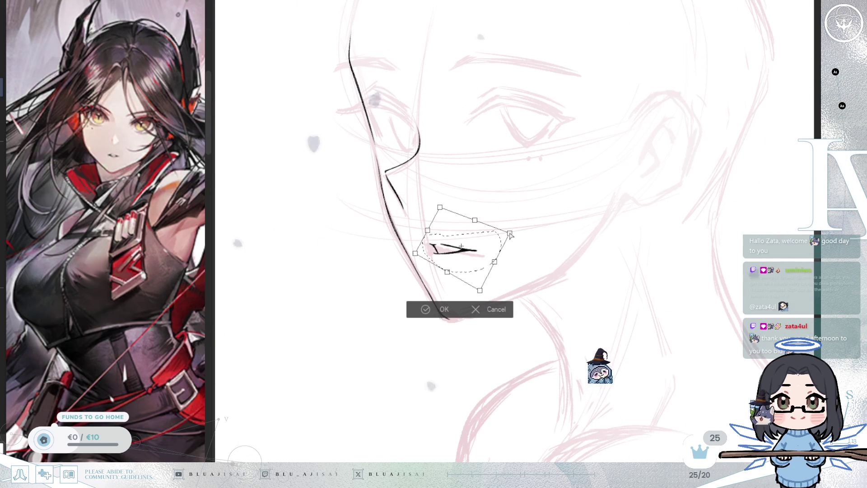
pyautogui.click(425, 308)
pyautogui.click(369, 309)
# Mirror the view so the face points right and tilt it slightly counterclockwise.
pyautogui.press('h')
pyautogui.scroll(3, 372, 333)
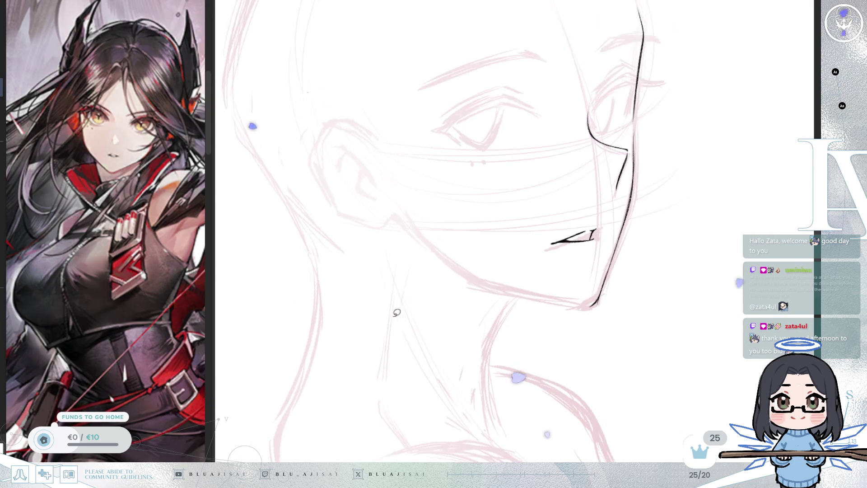
pyautogui.moveTo(593, 229); pyautogui.dragTo(557, 236)
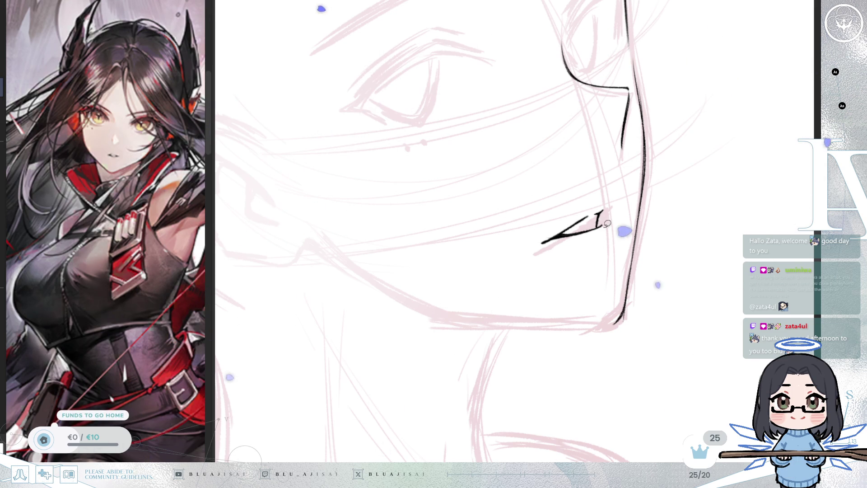
# Close the mouth shape with a short curved stroke, then zoom in on the mouth and jaw.
pyautogui.press('e')
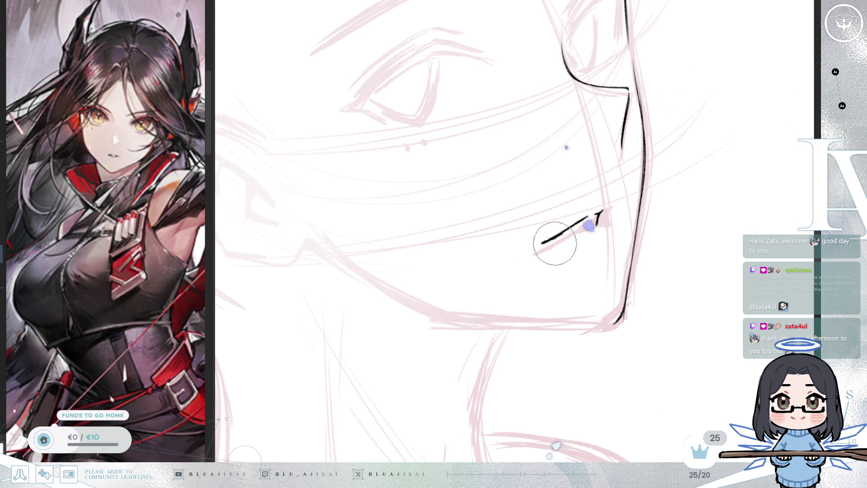
pyautogui.moveTo(602, 231)
pyautogui.mouseDown()
pyautogui.moveTo(546, 241)
pyautogui.moveTo(596, 228)
pyautogui.moveTo(554, 232)
pyautogui.moveTo(604, 226)
pyautogui.mouseUp()
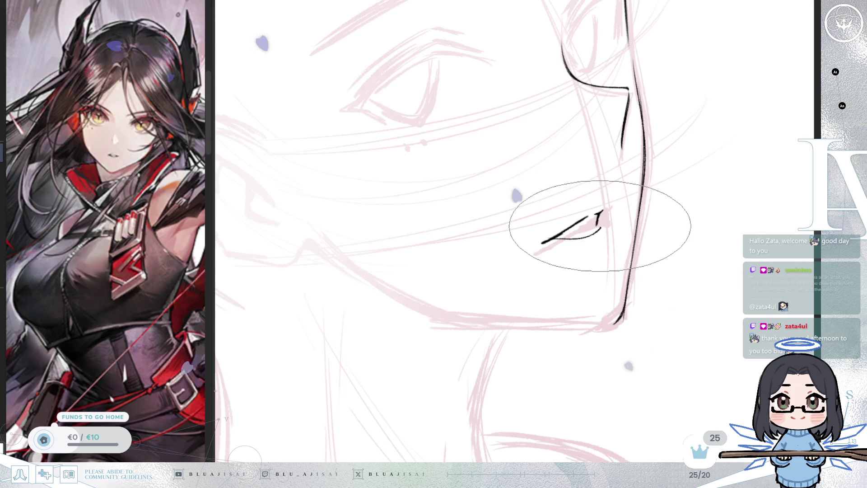
pyautogui.hotkey('ctrl', '[')
pyautogui.hotkey('ctrl', '[')
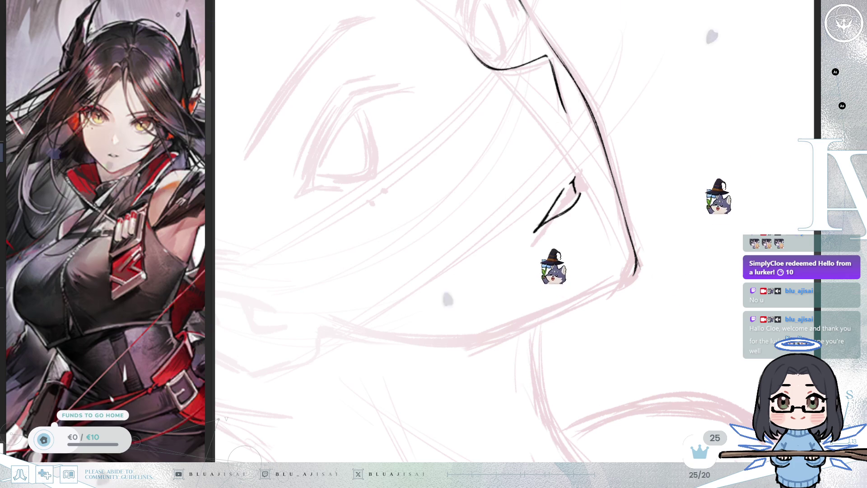
pyautogui.moveTo(587, 225); pyautogui.dragTo(590, 213)
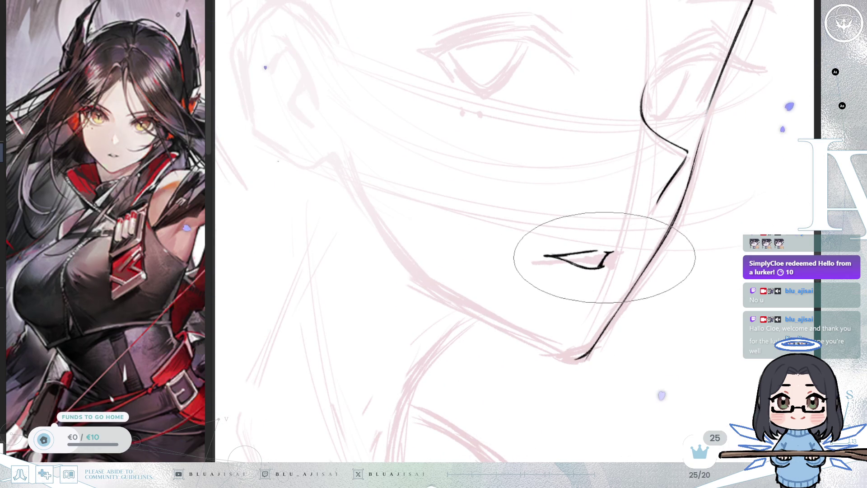
# Switch to a smaller brush, turn the face outline vertical, and zoom out to show the whole face.
pyautogui.moveTo(603, 265)
pyautogui.mouseDown()
pyautogui.moveTo(644, 232)
pyautogui.moveTo(524, 225)
pyautogui.mouseUp()
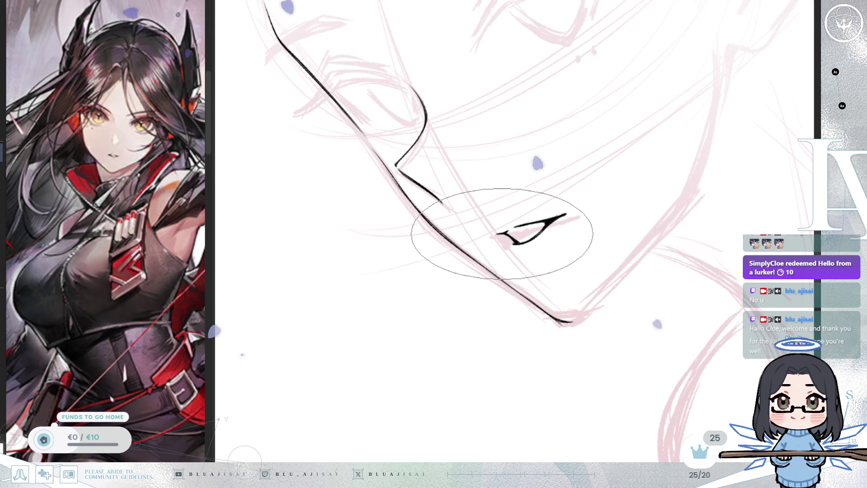
pyautogui.press('/')
pyautogui.press('/')
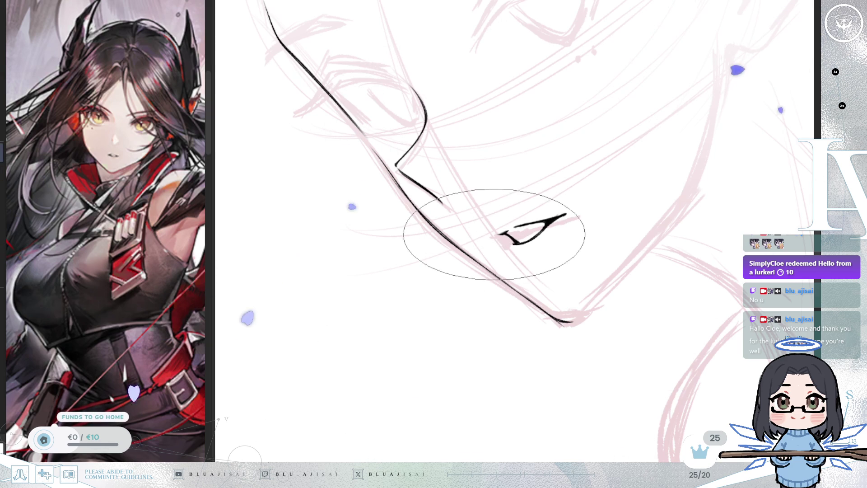
pyautogui.moveTo(488, 230)
pyautogui.mouseDown()
pyautogui.moveTo(615, 209)
pyautogui.moveTo(619, 194)
pyautogui.moveTo(529, 246)
pyautogui.moveTo(526, 259)
pyautogui.mouseUp()
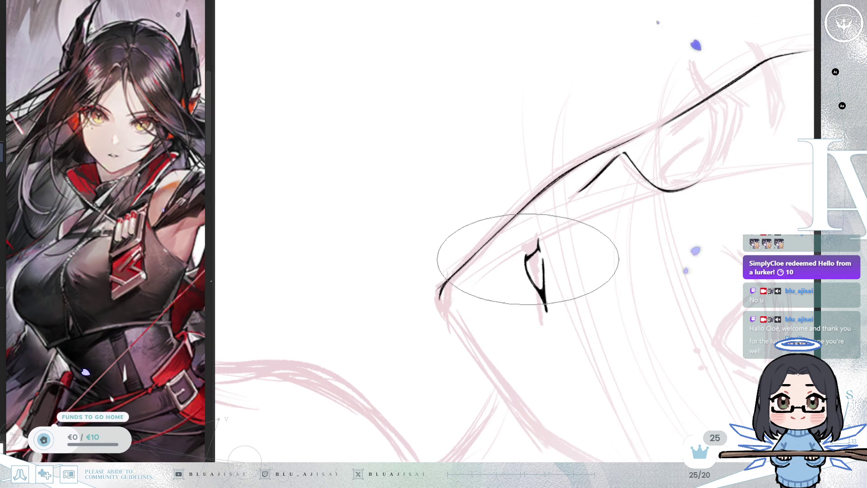
pyautogui.scroll(-3, 531, 254)
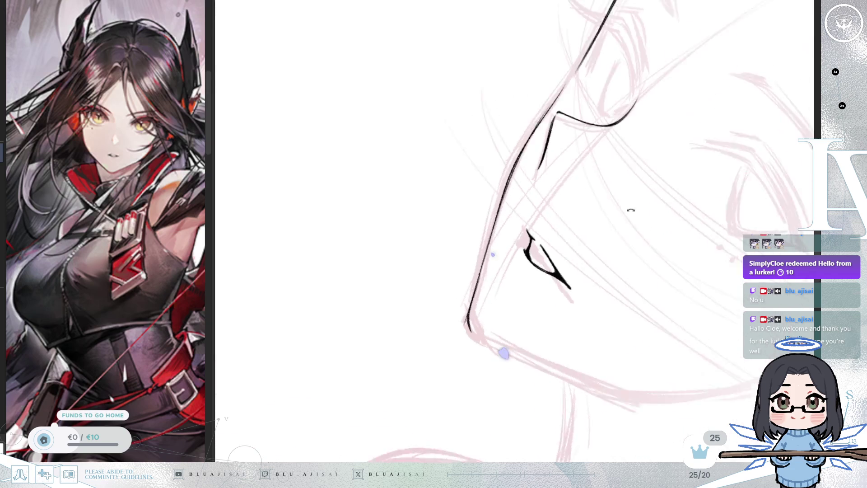
pyautogui.moveTo(652, 199)
pyautogui.mouseDown()
pyautogui.moveTo(735, 155)
pyautogui.moveTo(644, 204)
pyautogui.moveTo(597, 216)
pyautogui.mouseUp()
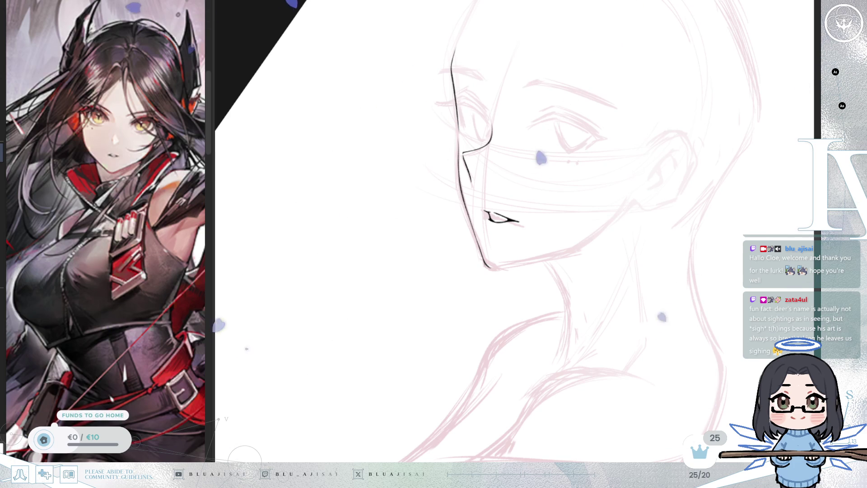
pyautogui.moveTo(537, 239); pyautogui.dragTo(493, 236)
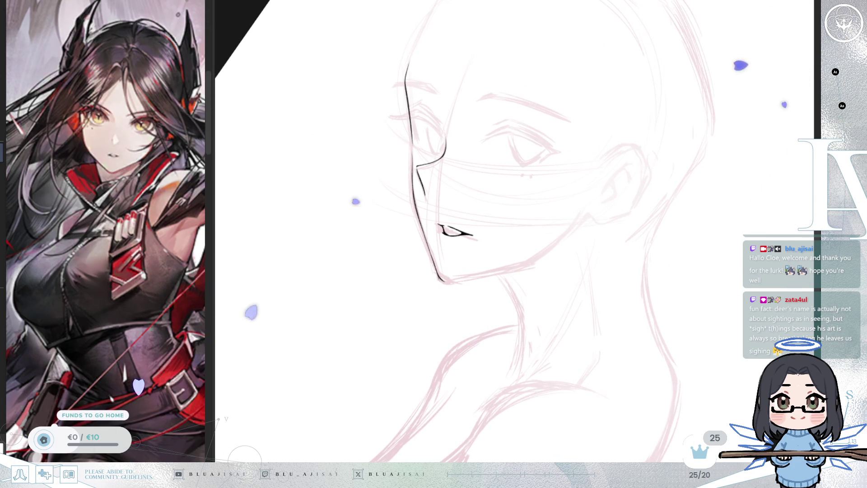
# Mirror the canvas view so the face points right.
pyautogui.press('h')
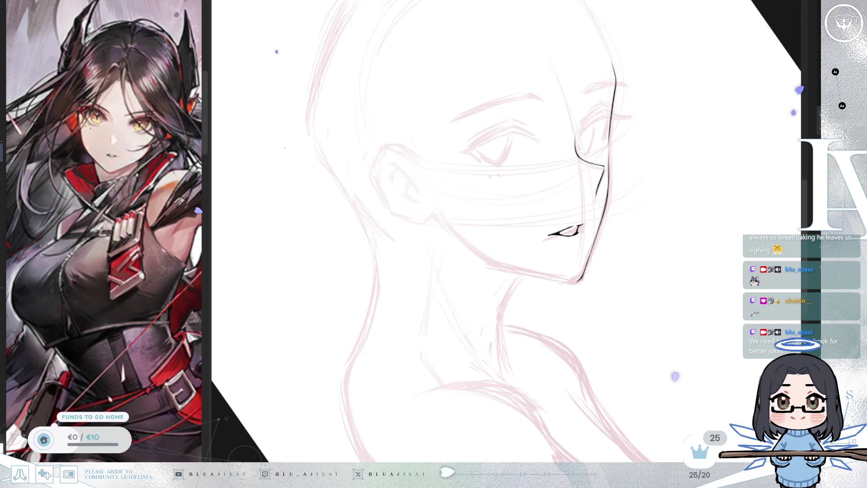
pyautogui.scroll(5, 572, 14)
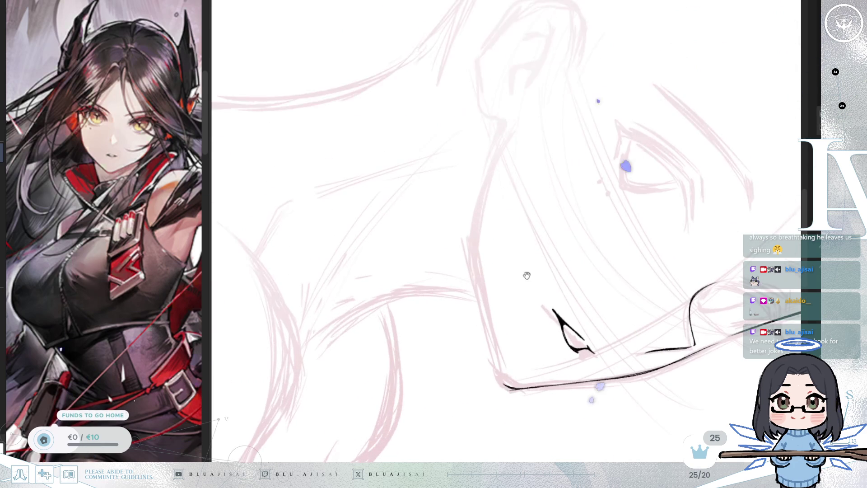
# Ink the jawline from below the ear down to the chin corner, mirroring the view to check it.
pyautogui.moveTo(497, 144); pyautogui.dragTo(477, 259)
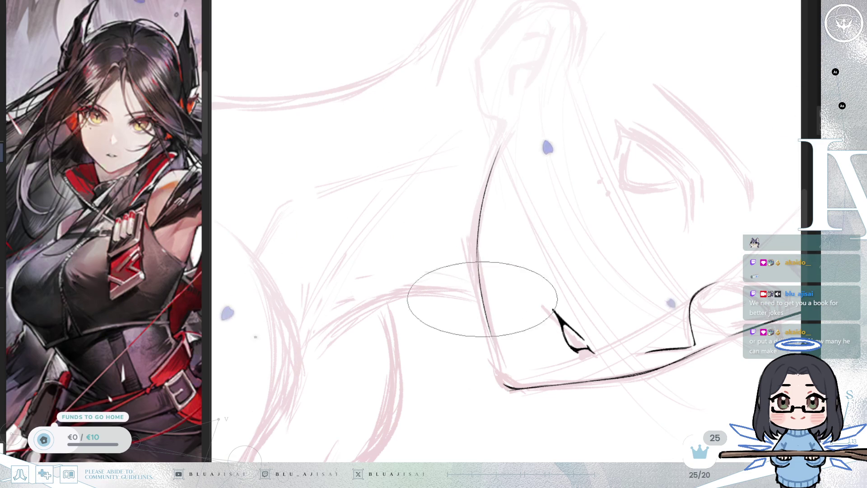
pyautogui.moveTo(476, 261); pyautogui.dragTo(504, 385)
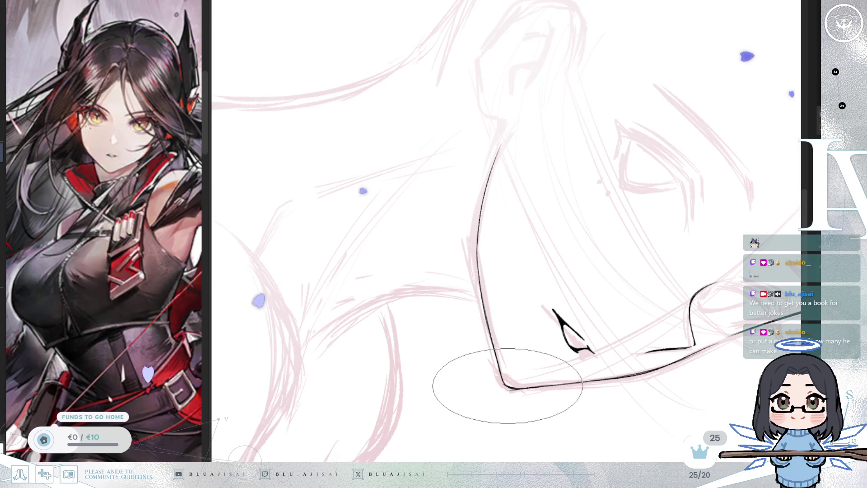
pyautogui.moveTo(502, 379)
pyautogui.mouseDown()
pyautogui.moveTo(499, 300)
pyautogui.moveTo(484, 290)
pyautogui.mouseUp()
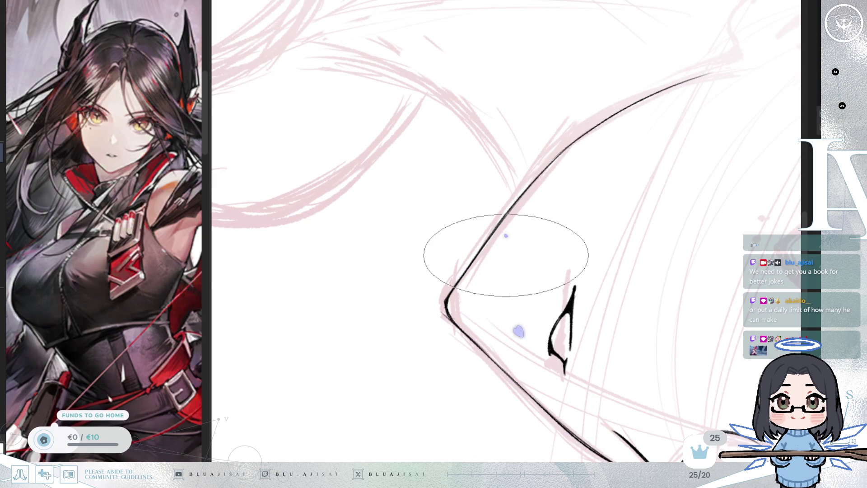
pyautogui.hscroll(-2, 554, 280)
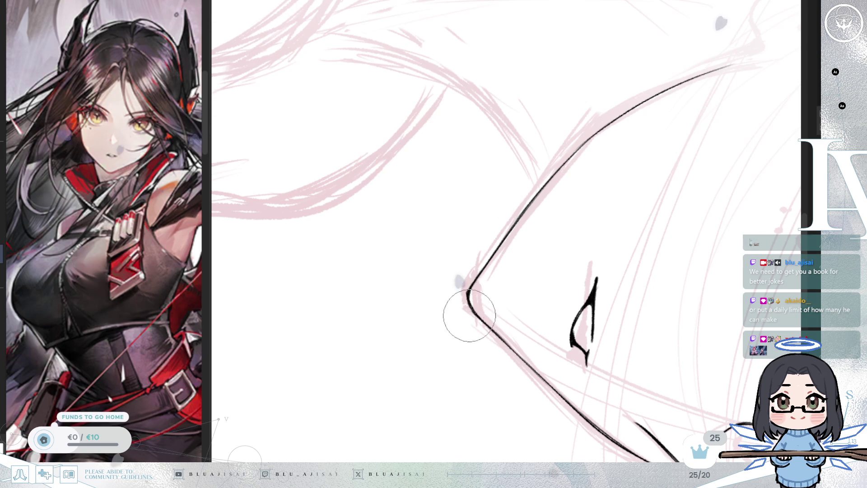
pyautogui.press('m')
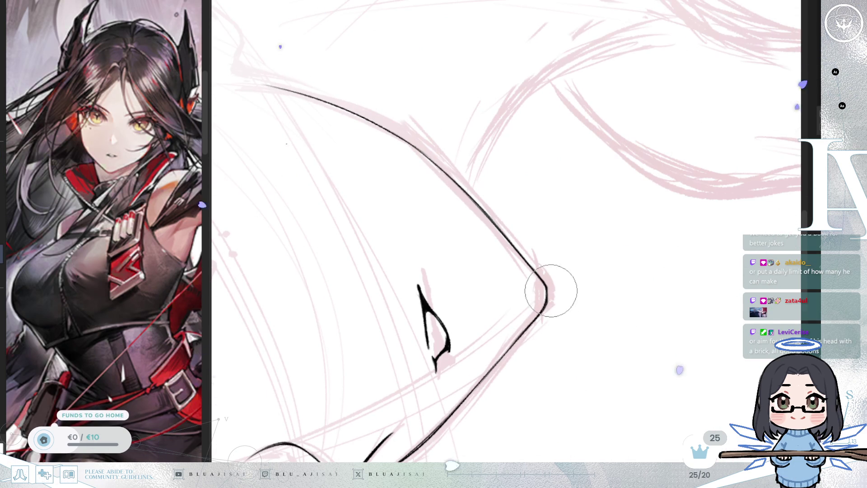
pyautogui.moveTo(521, 334)
pyautogui.mouseDown()
pyautogui.moveTo(523, 308)
pyautogui.moveTo(543, 290)
pyautogui.moveTo(463, 357)
pyautogui.moveTo(532, 339)
pyautogui.moveTo(528, 283)
pyautogui.mouseUp()
pyautogui.scroll(-4, 524, 308)
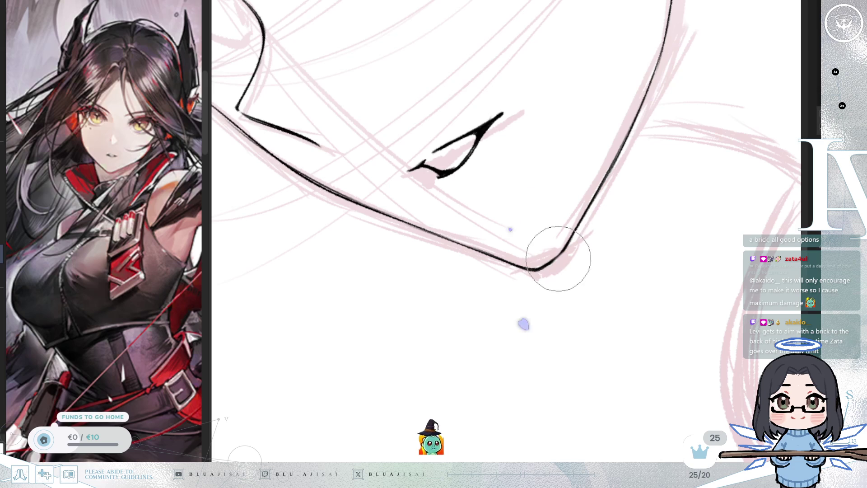
pyautogui.moveTo(509, 265)
pyautogui.mouseDown()
pyautogui.moveTo(590, 251)
pyautogui.moveTo(625, 217)
pyautogui.moveTo(513, 271)
pyautogui.moveTo(580, 188)
pyautogui.moveTo(650, 199)
pyautogui.moveTo(615, 228)
pyautogui.moveTo(611, 249)
pyautogui.moveTo(568, 302)
pyautogui.mouseUp()
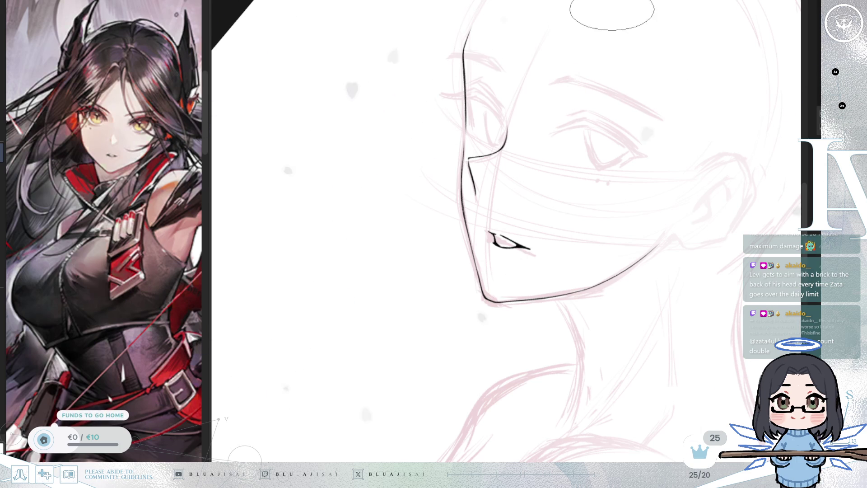
# Select the jawline area and reshape it with a transform, then apply the change.
pyautogui.scroll(5, 615, 23)
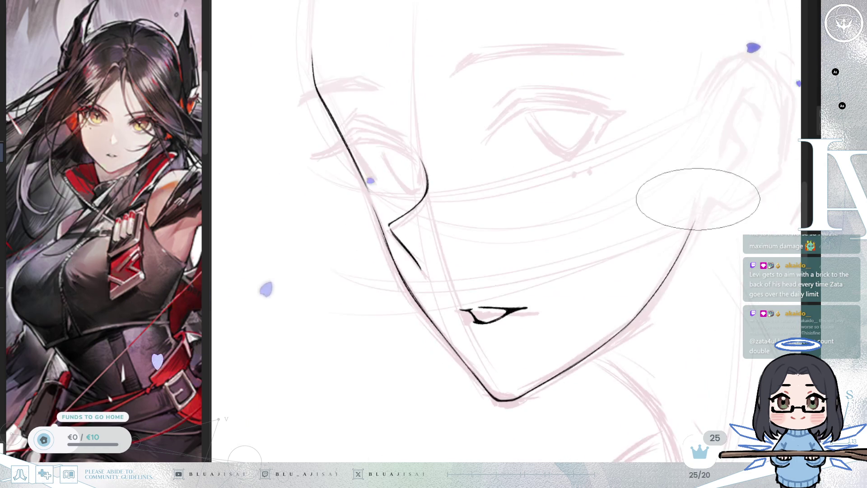
pyautogui.moveTo(542, 276)
pyautogui.mouseDown()
pyautogui.moveTo(585, 219)
pyautogui.moveTo(597, 222)
pyautogui.mouseUp()
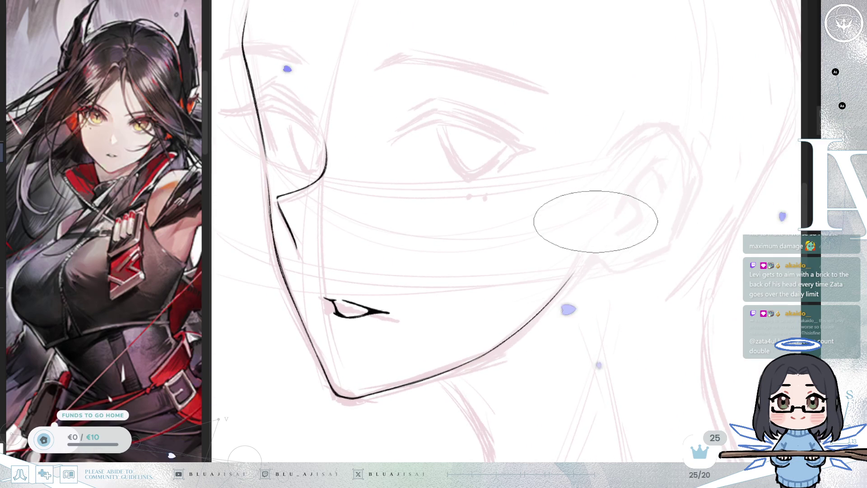
pyautogui.scroll(-2, 595, 221)
pyautogui.scroll(-2, 594, 221)
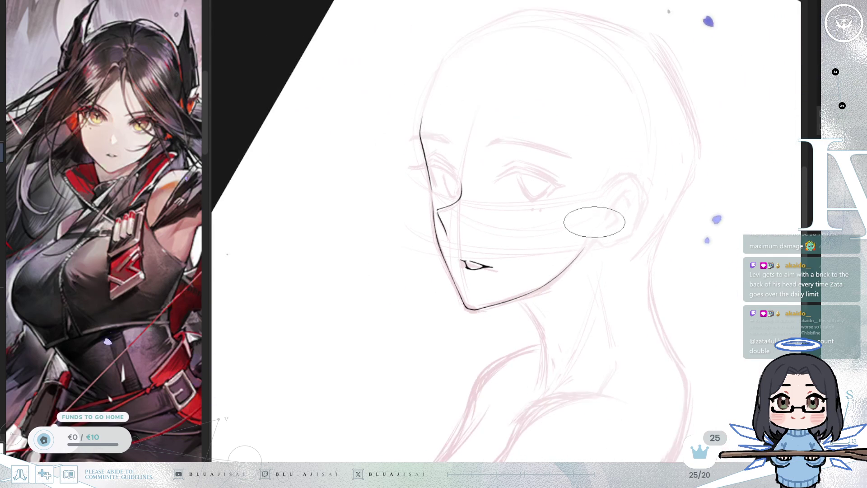
pyautogui.scroll(3, 599, 237)
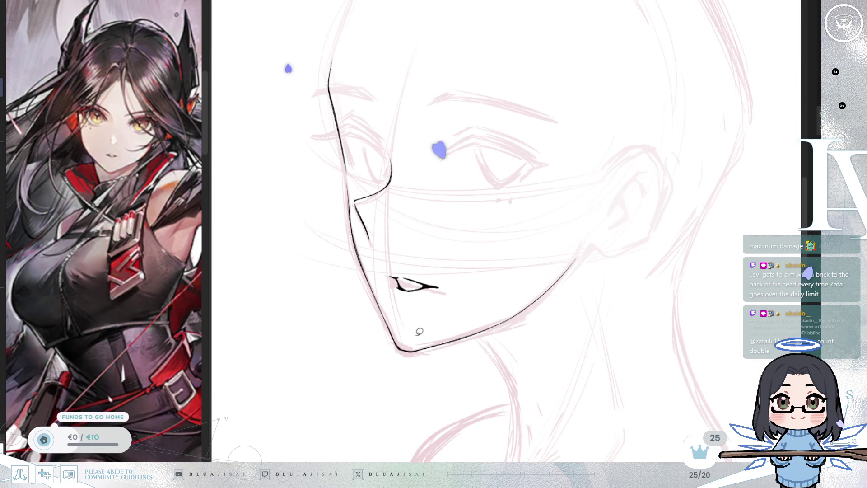
pyautogui.moveTo(407, 339)
pyautogui.mouseDown()
pyautogui.moveTo(565, 312)
pyautogui.moveTo(512, 280)
pyautogui.mouseUp()
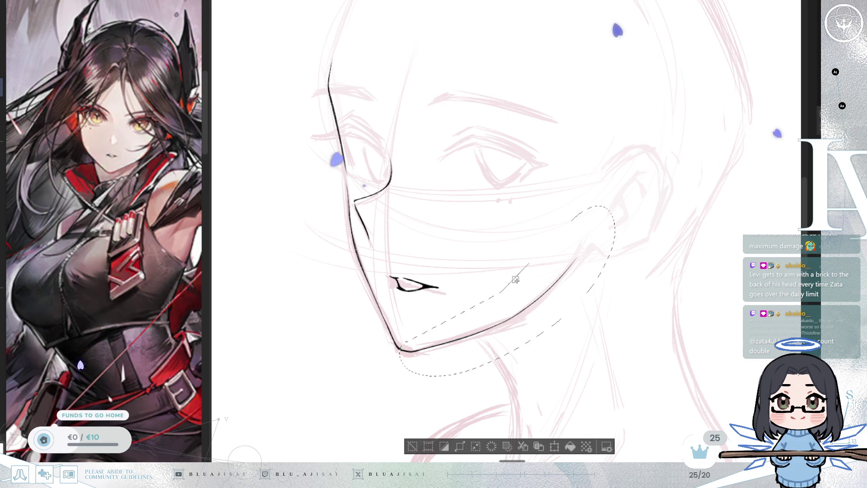
pyautogui.hotkey('ctrl', 't')
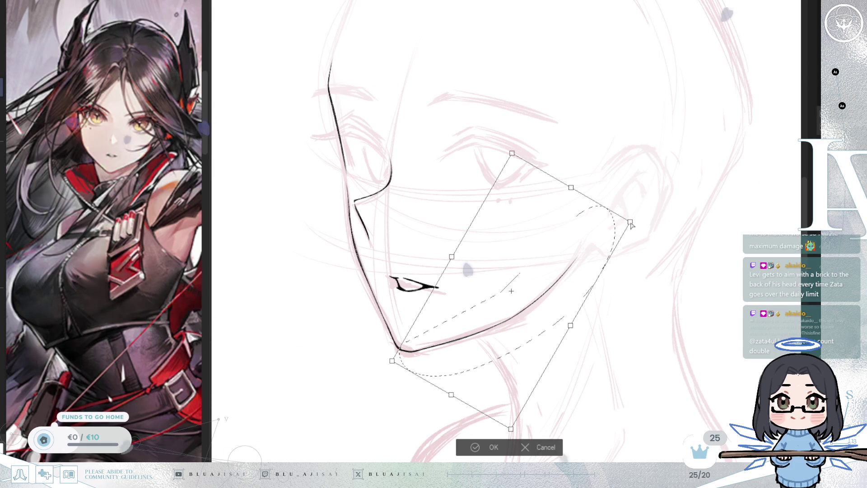
pyautogui.moveTo(631, 226); pyautogui.dragTo(632, 228)
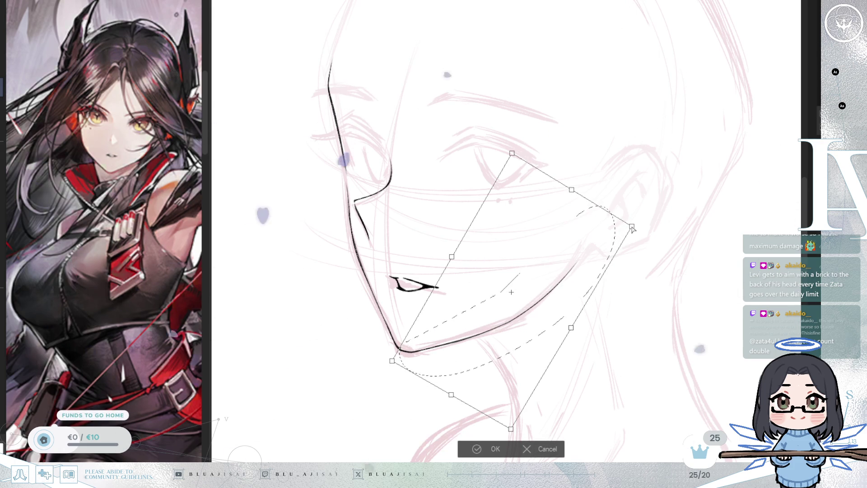
pyautogui.click(477, 448)
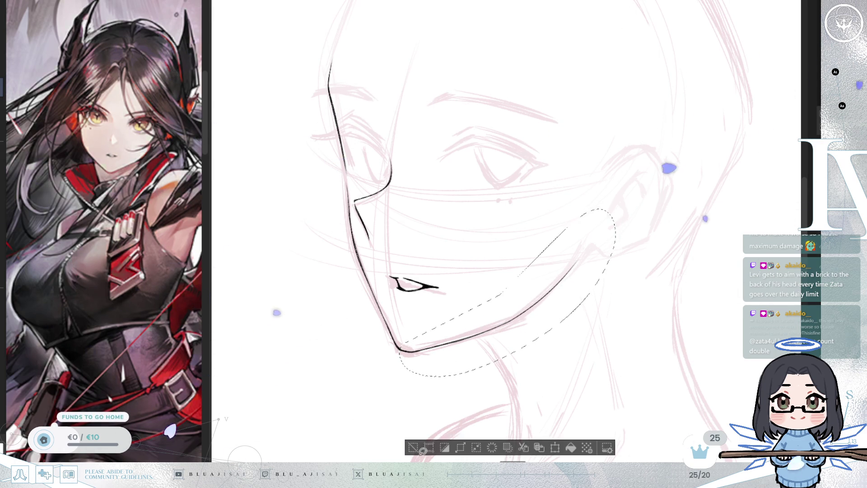
# Deselect the jaw and flip the view horizontally to check the reshaped line.
pyautogui.hotkey('ctrl', 'd')
pyautogui.scroll(2, 420, 434)
pyautogui.scroll(2, 420, 434)
pyautogui.press('h')
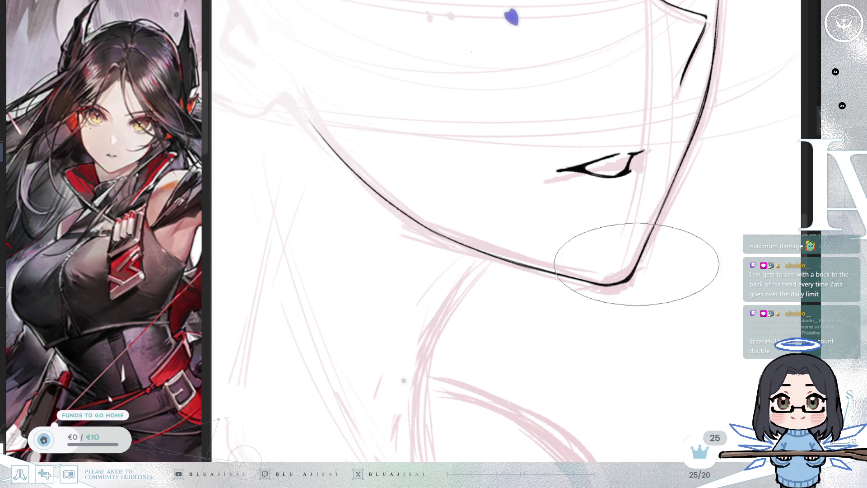
pyautogui.scroll(-2, 632, 272)
pyautogui.scroll(2, 639, 217)
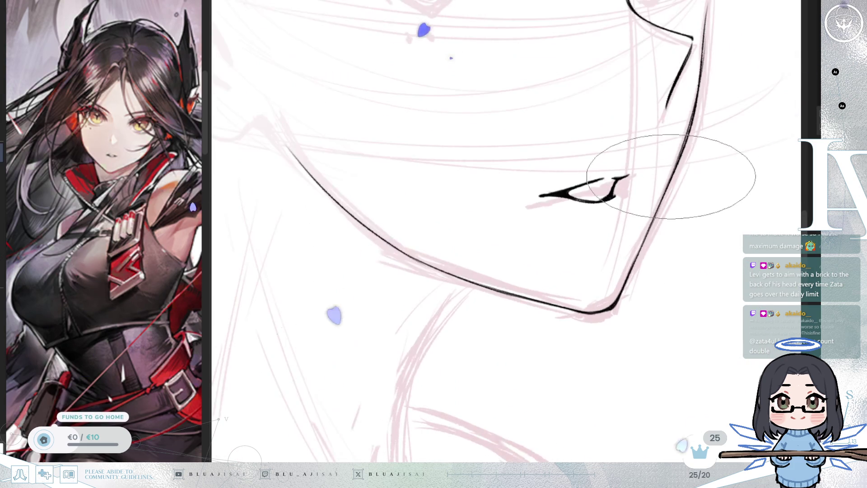
pyautogui.moveTo(659, 212); pyautogui.dragTo(629, 256)
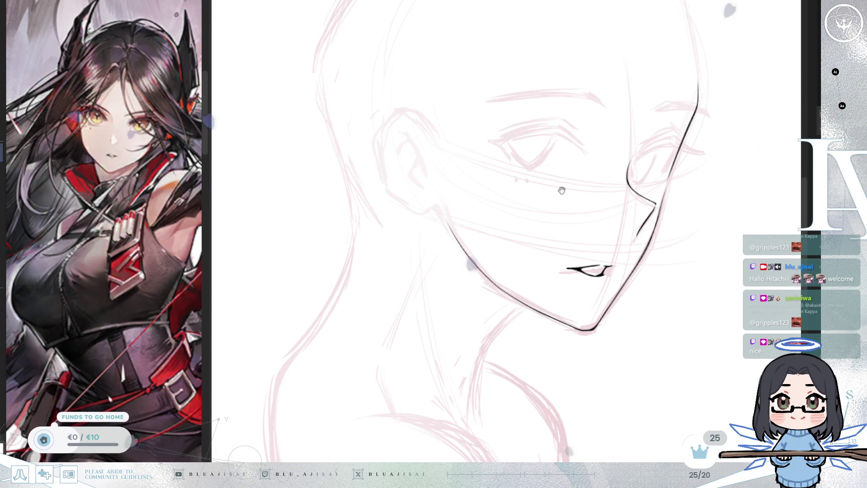
# Briefly show then hide the collar and shoulder sketch, and flip the view to frame the neck.
pyautogui.moveTo(537, 157); pyautogui.dragTo(512, 170)
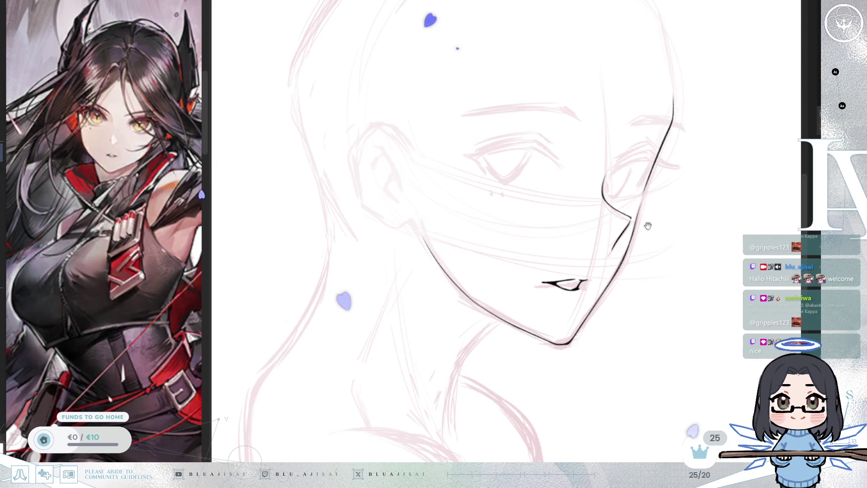
pyautogui.moveTo(585, 358); pyautogui.dragTo(603, 313)
pyautogui.hotkey('ctrl', 'y')
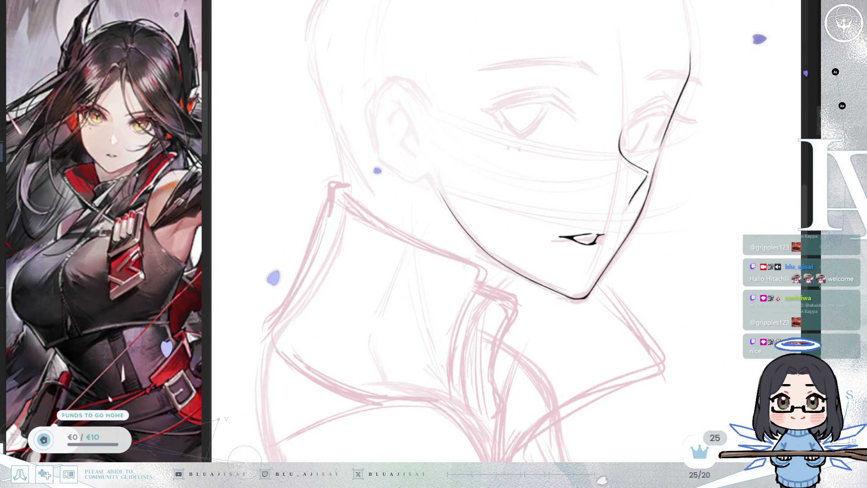
pyautogui.hotkey('ctrl', 'z')
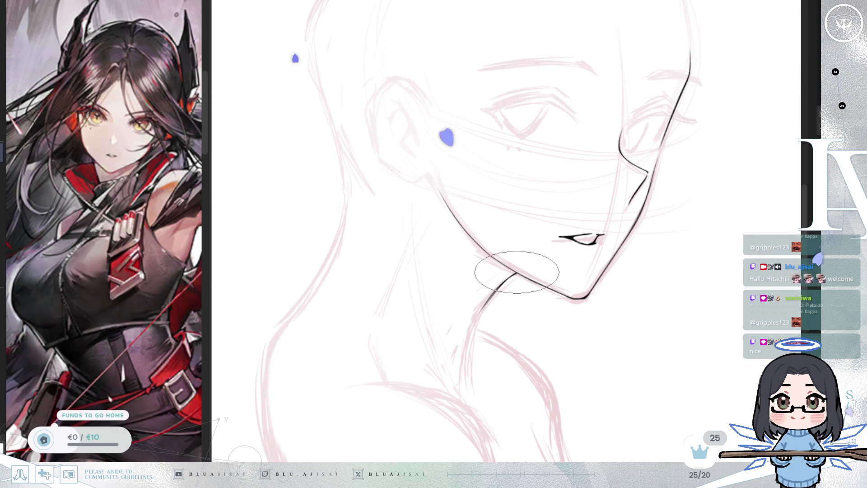
pyautogui.press('m')
pyautogui.moveTo(507, 297)
pyautogui.mouseDown()
pyautogui.moveTo(474, 264)
pyautogui.moveTo(449, 280)
pyautogui.mouseUp()
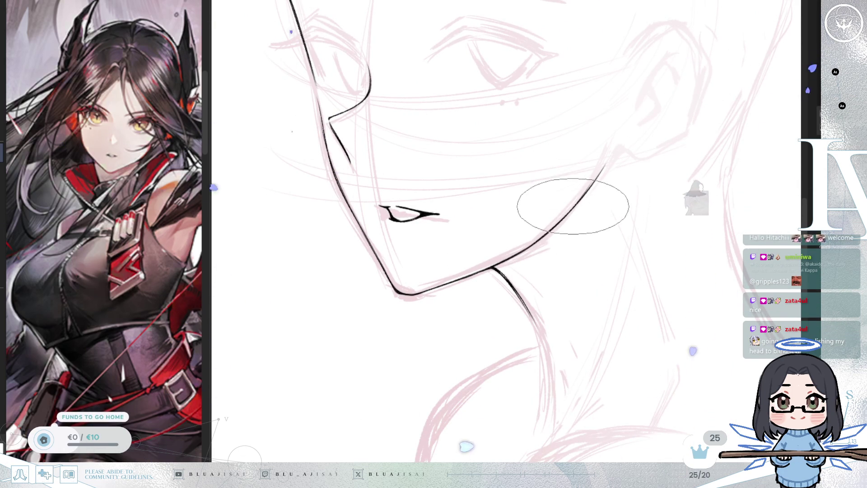
pyautogui.scroll(-4, 546, 248)
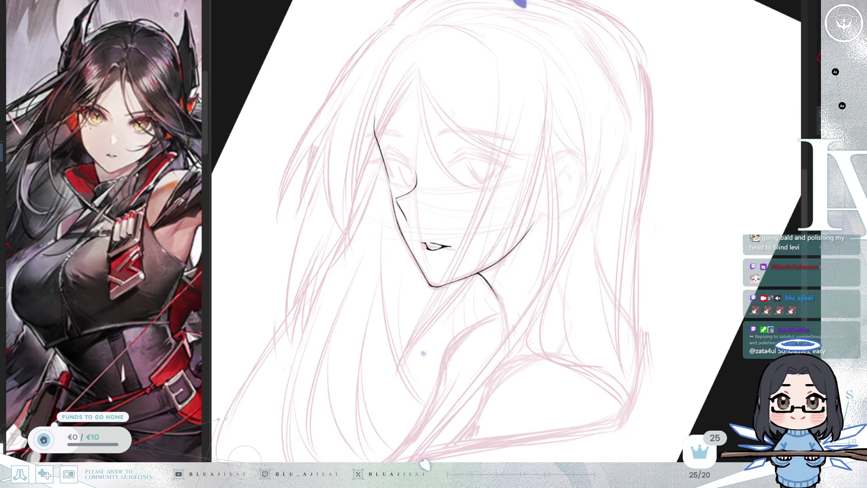
# Ink a black neck line from under the jaw down toward the collar sketch.
pyautogui.scroll(3, 578, 332)
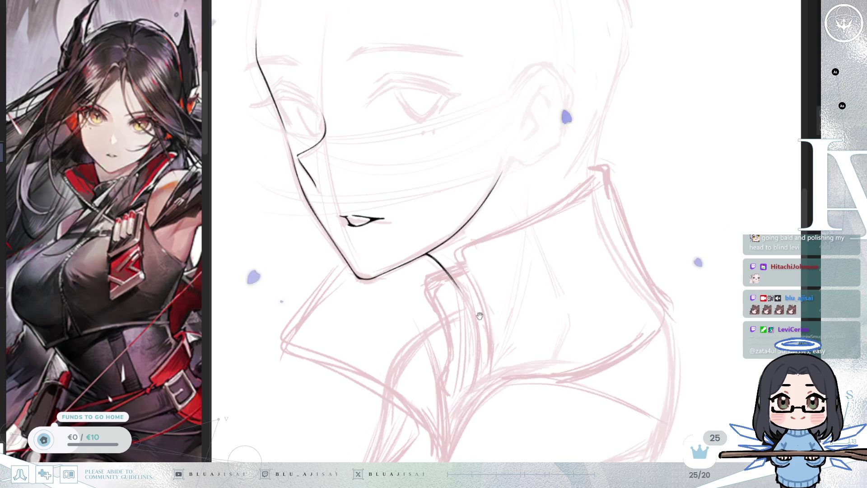
pyautogui.moveTo(776, 195); pyautogui.dragTo(459, 259)
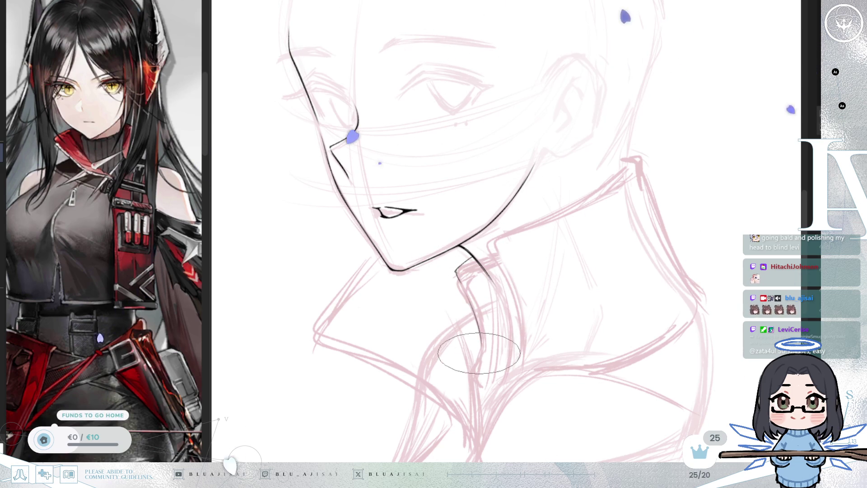
pyautogui.moveTo(456, 270)
pyautogui.mouseDown()
pyautogui.moveTo(481, 386)
pyautogui.moveTo(494, 390)
pyautogui.mouseUp()
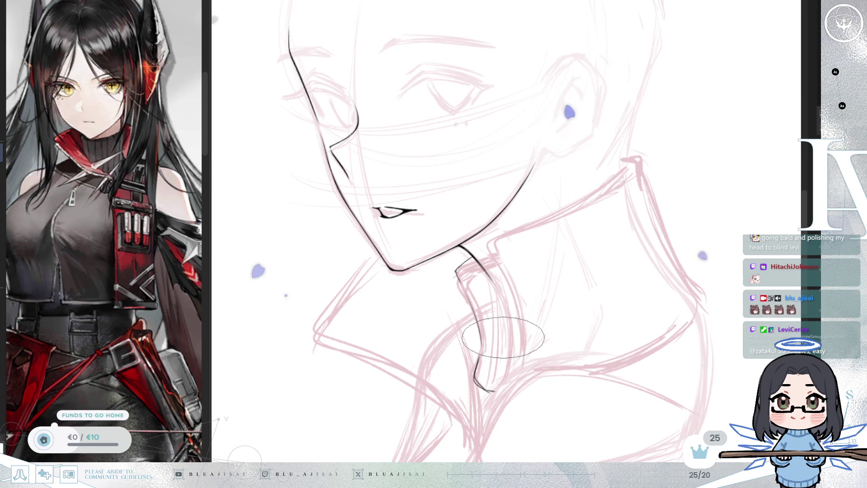
pyautogui.moveTo(531, 279)
pyautogui.mouseDown()
pyautogui.moveTo(434, 232)
pyautogui.moveTo(453, 232)
pyautogui.mouseUp()
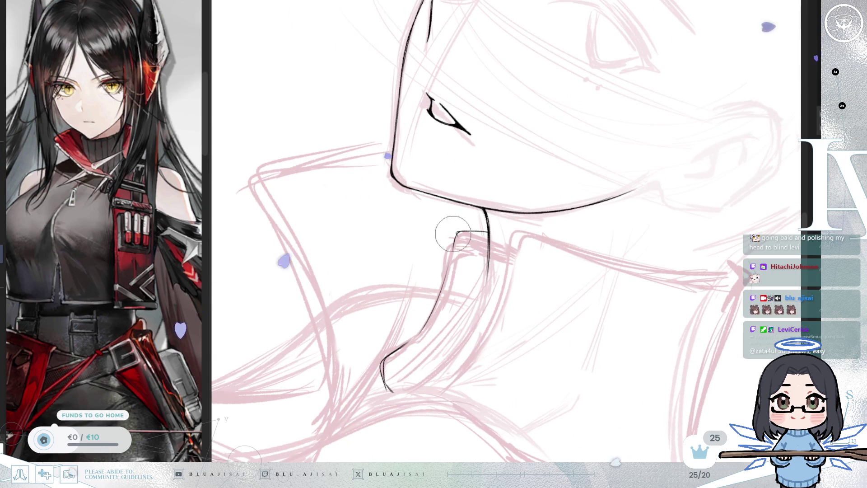
# Enlarge the brush and tilt the view around the neck toward the collar's top edge.
pyautogui.press('b')
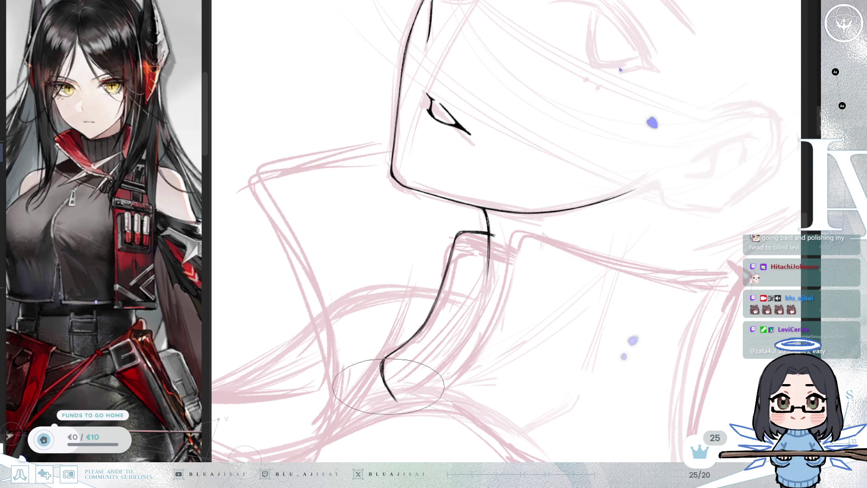
pyautogui.moveTo(471, 299)
pyautogui.mouseDown()
pyautogui.moveTo(468, 259)
pyautogui.moveTo(474, 271)
pyautogui.moveTo(478, 257)
pyautogui.mouseUp()
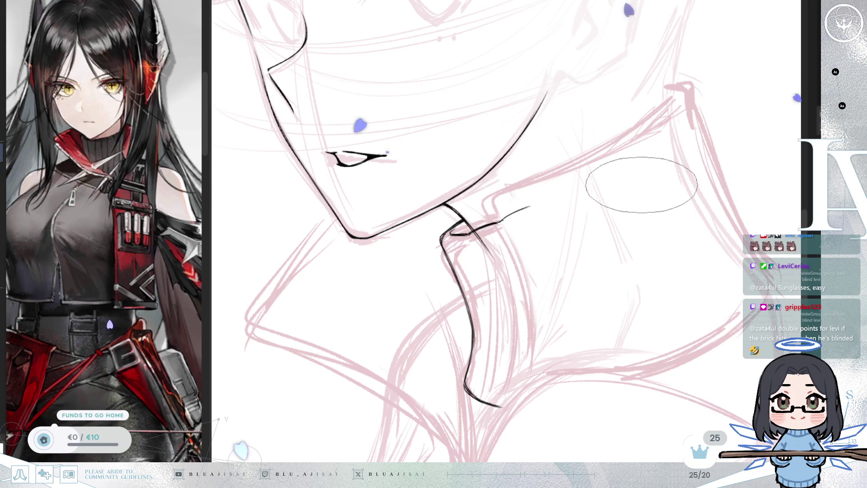
pyautogui.moveTo(662, 222); pyautogui.dragTo(655, 227)
pyautogui.scroll(-2, 655, 227)
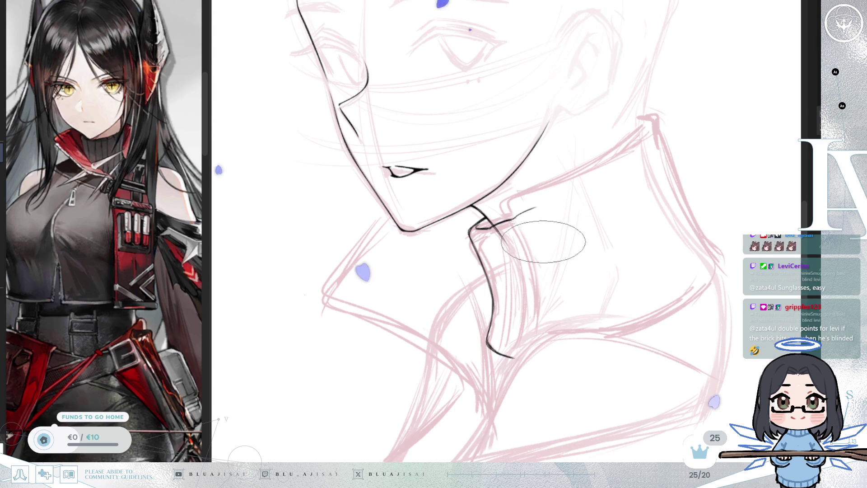
pyautogui.press('^')
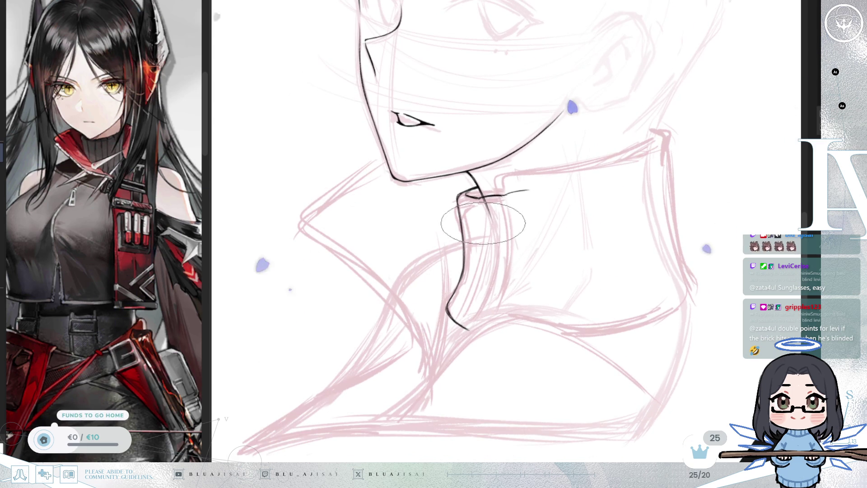
# Ink the long black collar edge and short neck strokes from the neck base toward the chest.
pyautogui.moveTo(479, 200)
pyautogui.mouseDown()
pyautogui.moveTo(480, 276)
pyautogui.moveTo(479, 244)
pyautogui.moveTo(465, 326)
pyautogui.mouseUp()
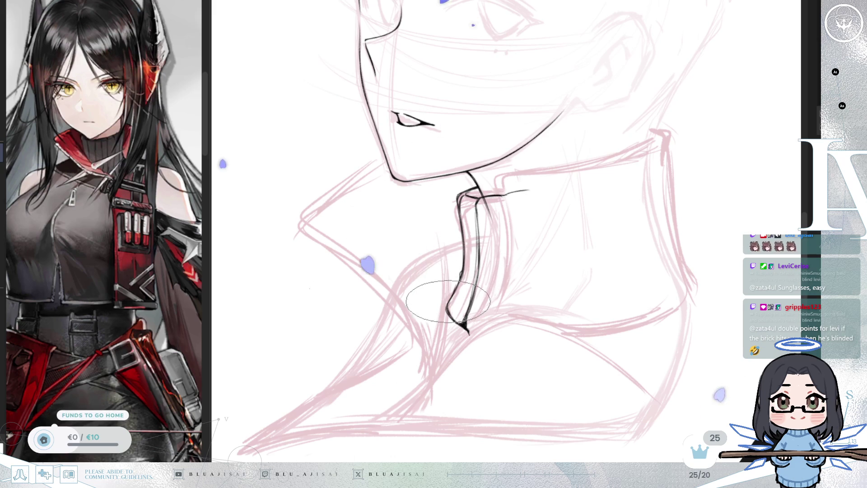
pyautogui.moveTo(479, 288); pyautogui.dragTo(510, 277)
pyautogui.press('-')
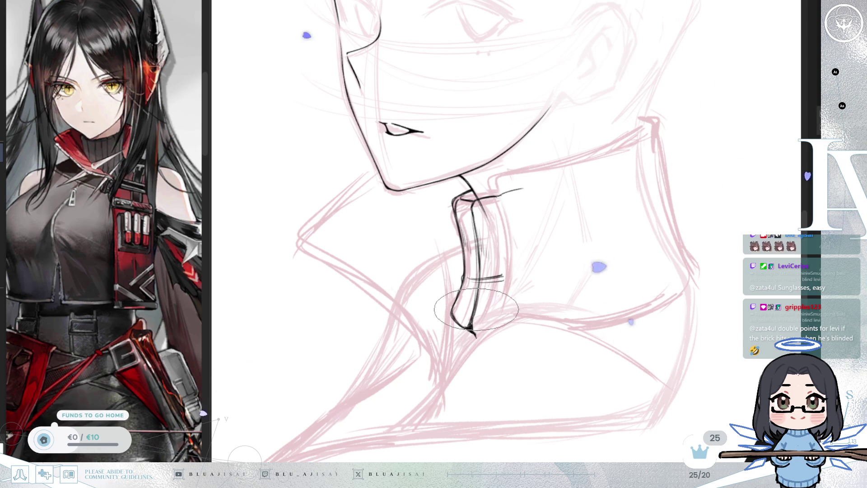
pyautogui.hotkey('ctrl', '-')
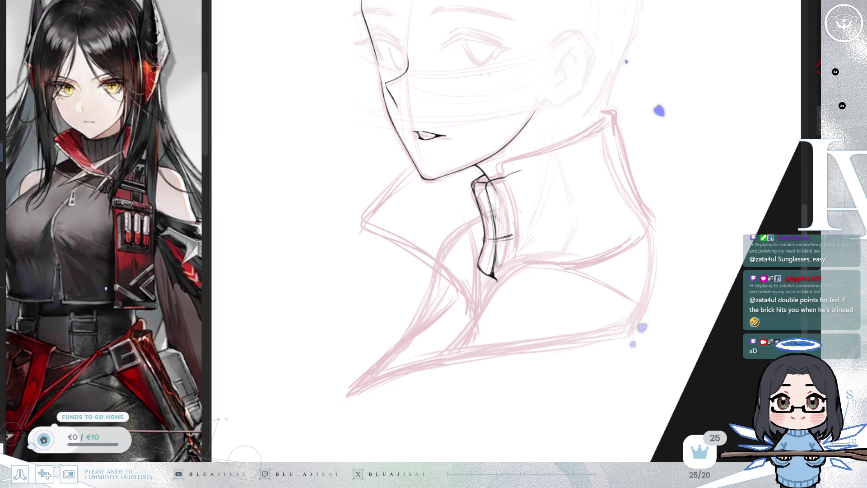
pyautogui.scroll(2, 496, 185)
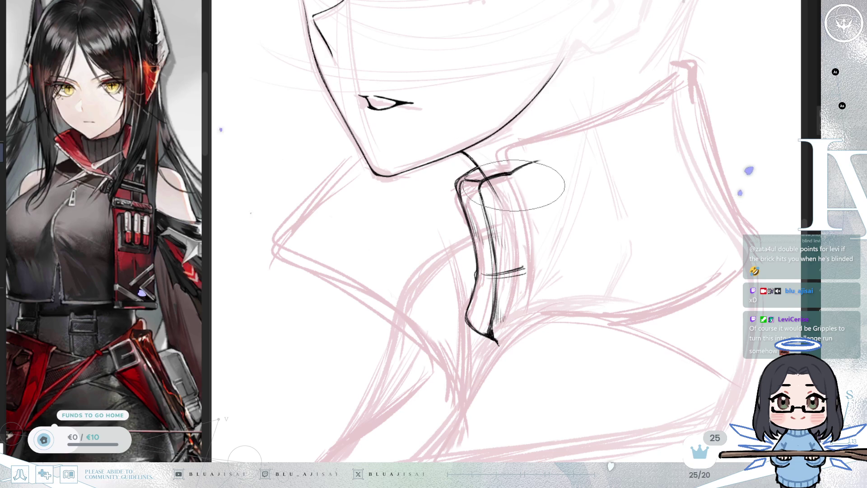
pyautogui.scroll(2, 519, 289)
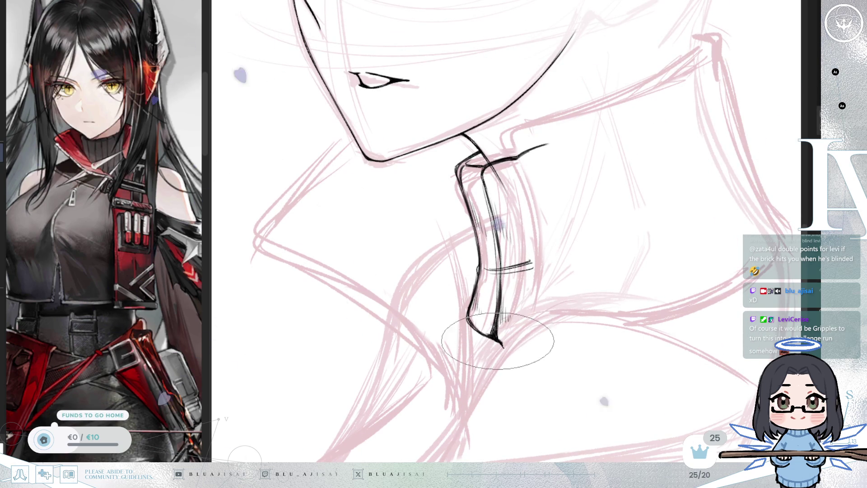
pyautogui.scroll(-2, 547, 293)
pyautogui.scroll(2, 486, 190)
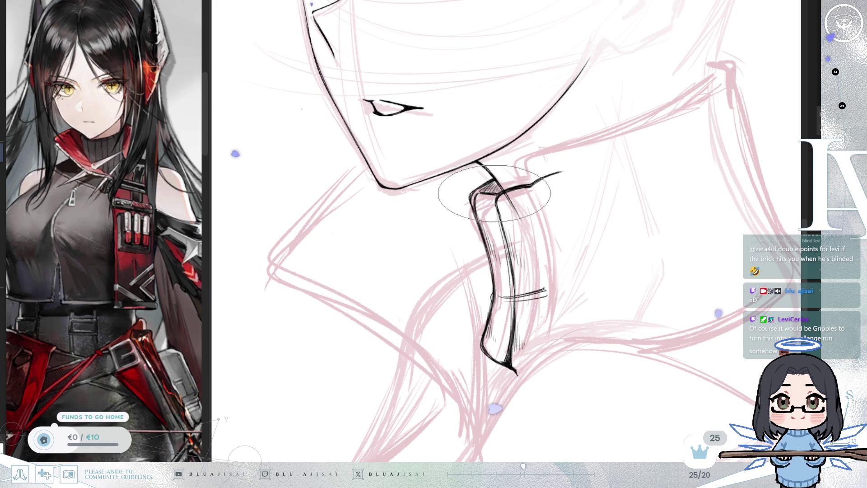
pyautogui.scroll(-3, 493, 181)
pyautogui.scroll(-2, 603, 227)
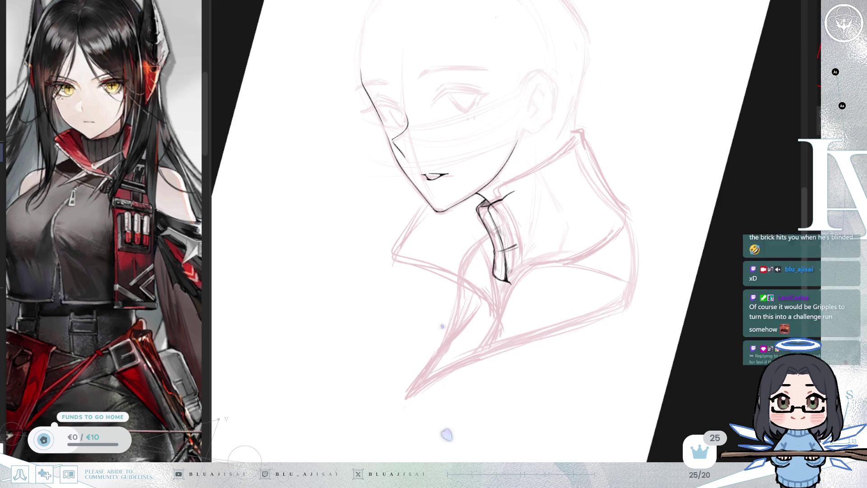
pyautogui.scroll(2, 587, 249)
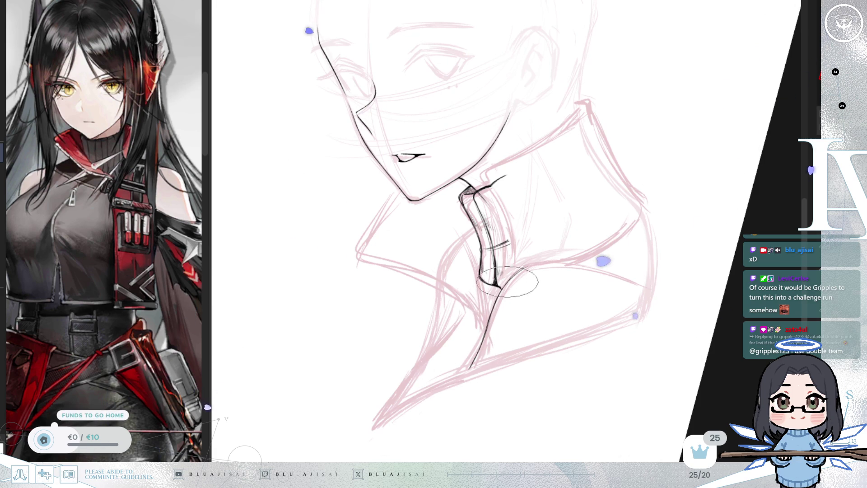
pyautogui.scroll(2, 496, 300)
pyautogui.scroll(1, 499, 299)
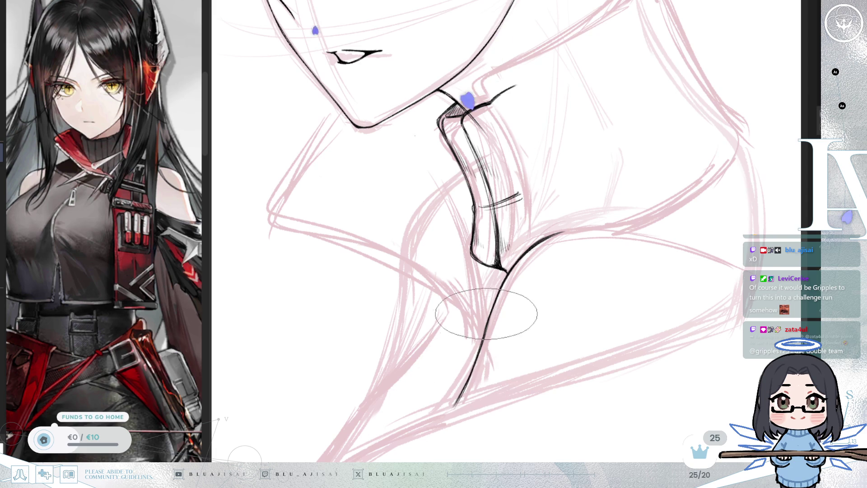
# Undo the lower collar contour and redraw it as a black curve sweeping along the shoulder.
pyautogui.moveTo(486, 333); pyautogui.dragTo(507, 316)
pyautogui.moveTo(432, 280); pyautogui.dragTo(451, 269)
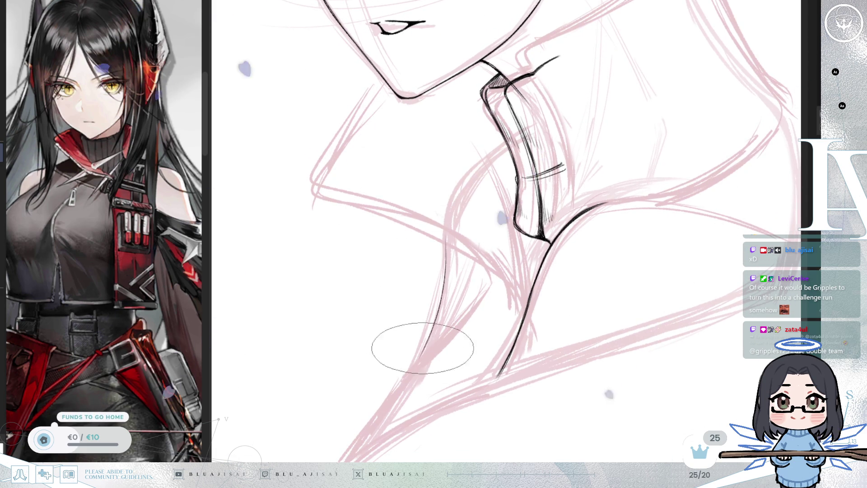
pyautogui.hotkey('ctrl', 'z')
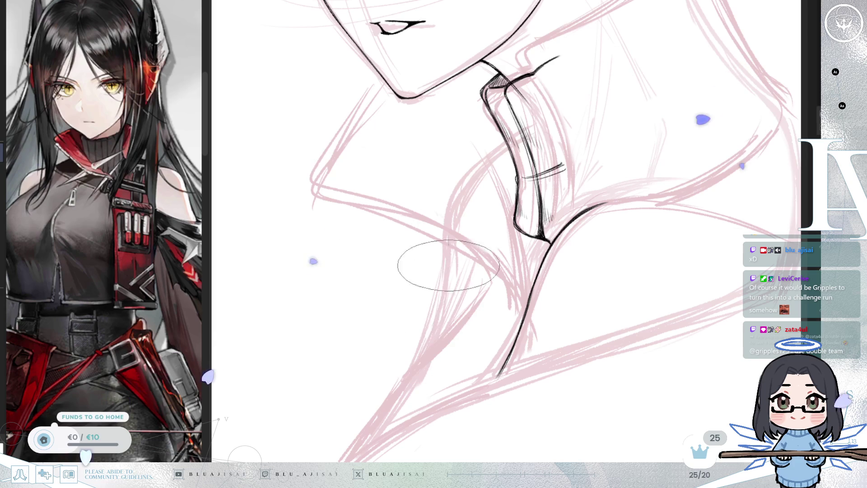
pyautogui.moveTo(446, 253)
pyautogui.mouseDown()
pyautogui.moveTo(445, 290)
pyautogui.moveTo(426, 337)
pyautogui.mouseUp()
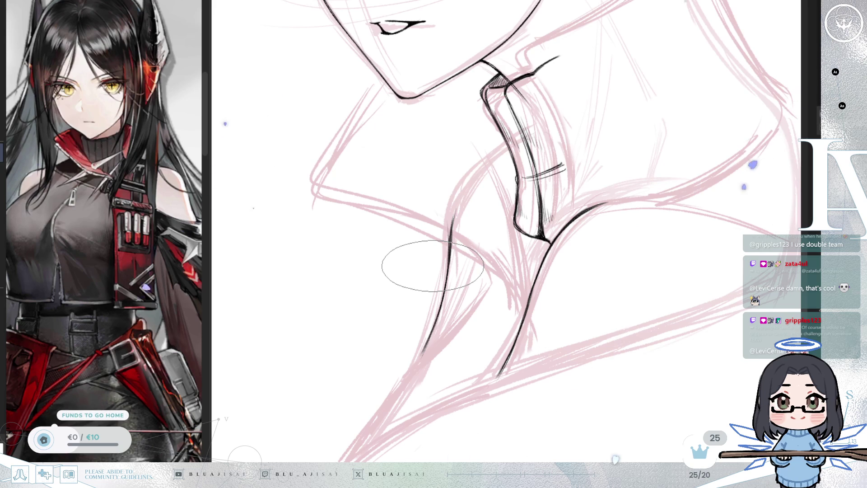
pyautogui.moveTo(597, 329); pyautogui.dragTo(630, 316)
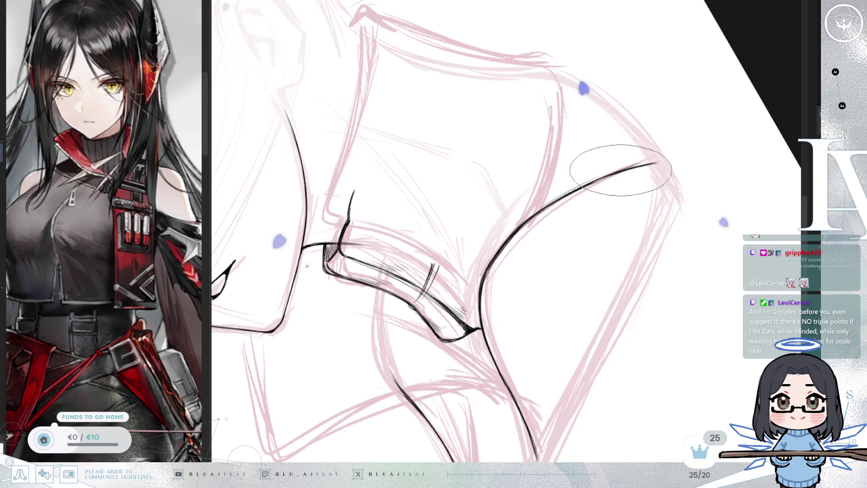
# Extend the shoulder line's upper tip so it joins the collar base more cleanly.
pyautogui.moveTo(614, 174); pyautogui.dragTo(662, 161)
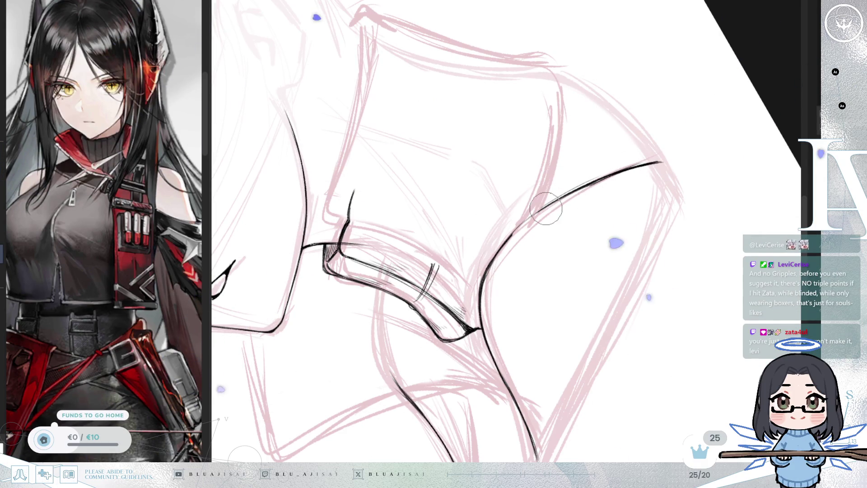
pyautogui.press('End')
pyautogui.press('End')
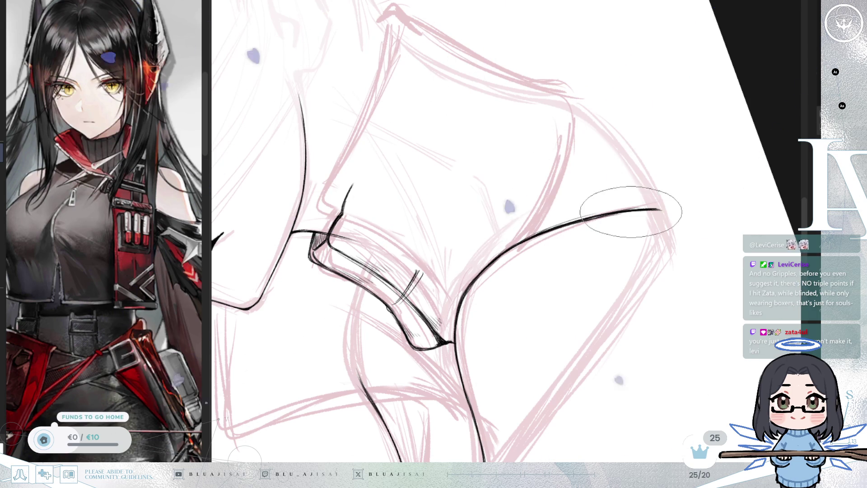
pyautogui.moveTo(668, 215)
pyautogui.mouseDown()
pyautogui.moveTo(636, 246)
pyautogui.moveTo(542, 252)
pyautogui.moveTo(504, 225)
pyautogui.mouseUp()
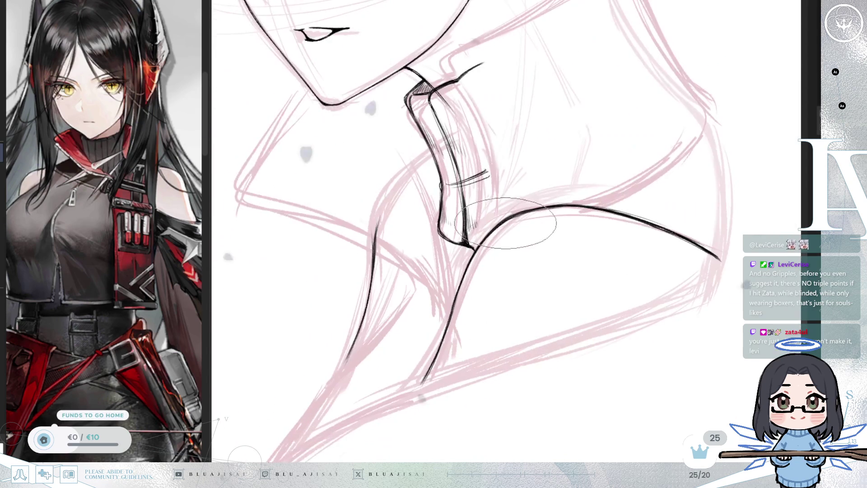
# Lengthen the lower tip of the neck line.
pyautogui.moveTo(452, 318)
pyautogui.mouseDown()
pyautogui.moveTo(471, 304)
pyautogui.moveTo(449, 309)
pyautogui.mouseUp()
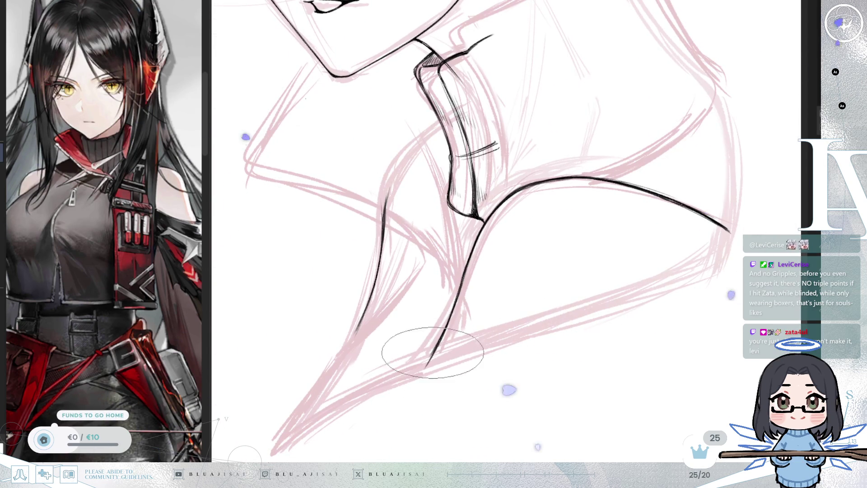
pyautogui.moveTo(426, 366); pyautogui.dragTo(421, 370)
pyautogui.scroll(2, 389, 253)
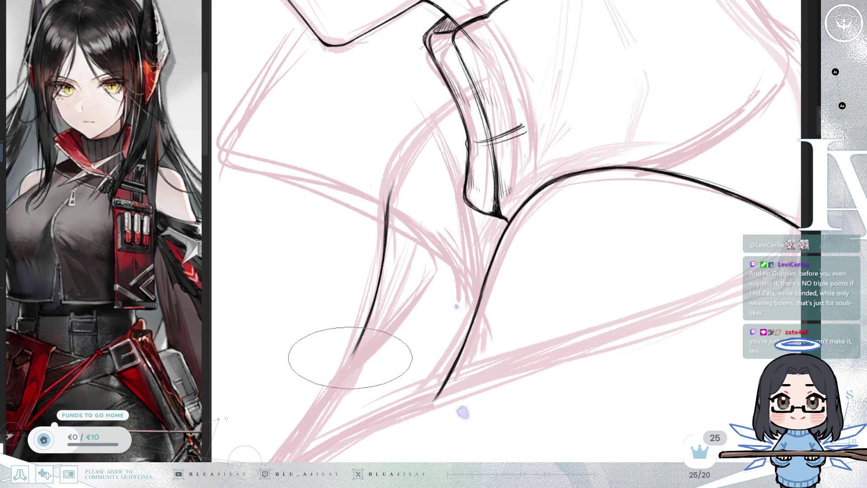
pyautogui.scroll(-3, 397, 290)
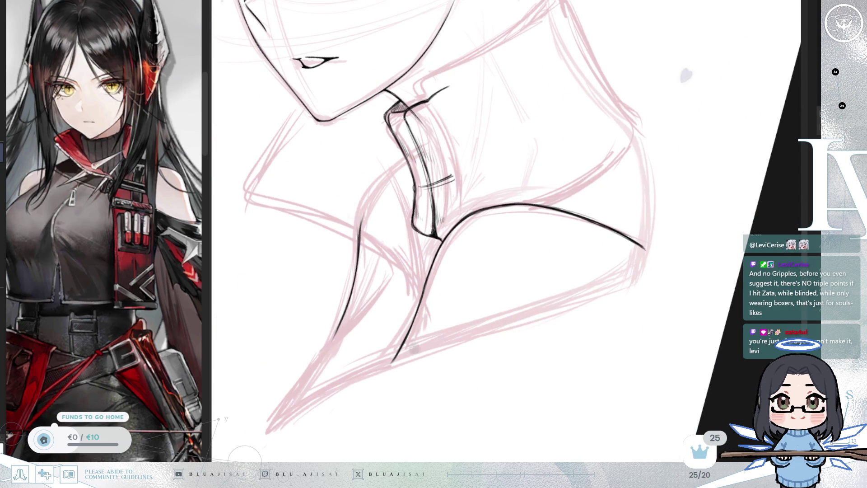
# Ink a thin line along the collar's back edge behind the neck.
pyautogui.moveTo(271, 171); pyautogui.dragTo(339, 262)
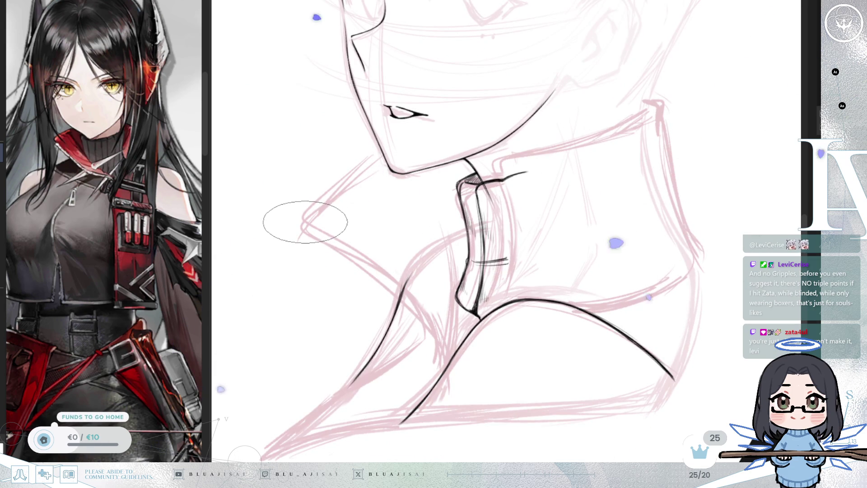
pyautogui.moveTo(325, 202)
pyautogui.mouseDown()
pyautogui.moveTo(304, 220)
pyautogui.moveTo(359, 170)
pyautogui.mouseUp()
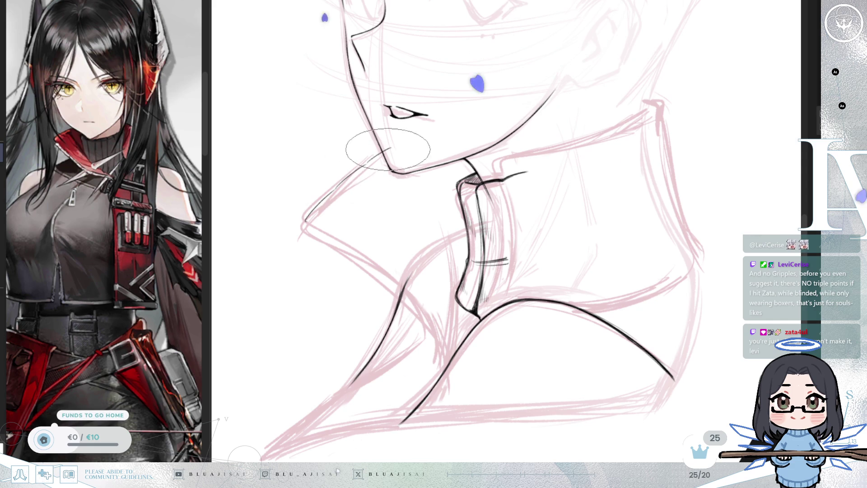
pyautogui.press('End')
pyautogui.press('Home')
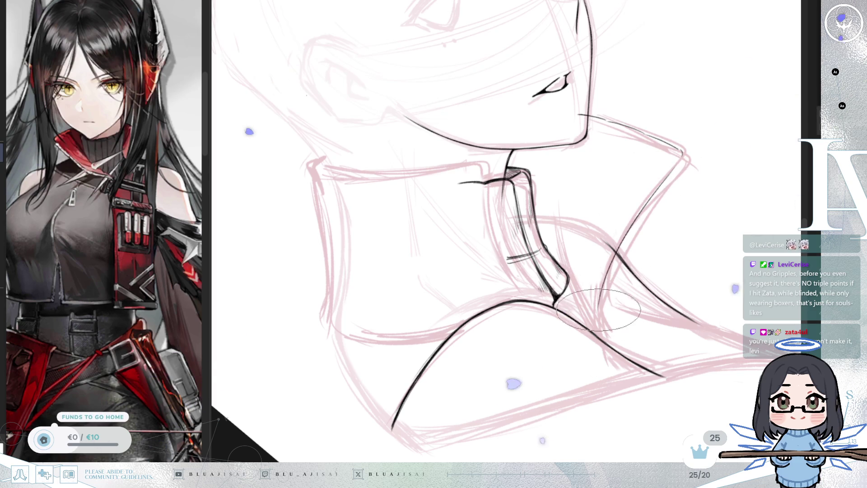
# Ink the collar's back edge down toward the shoulder, then mirror the view to check it.
pyautogui.moveTo(682, 154); pyautogui.dragTo(596, 316)
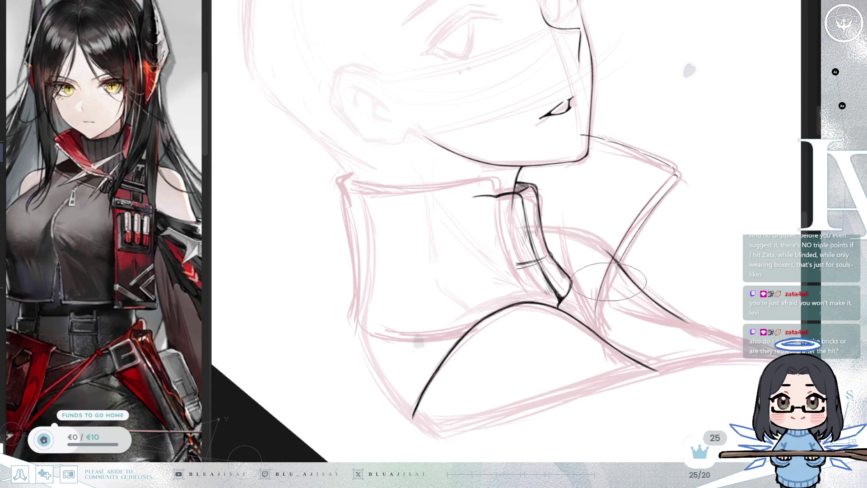
pyautogui.scroll(1, 612, 276)
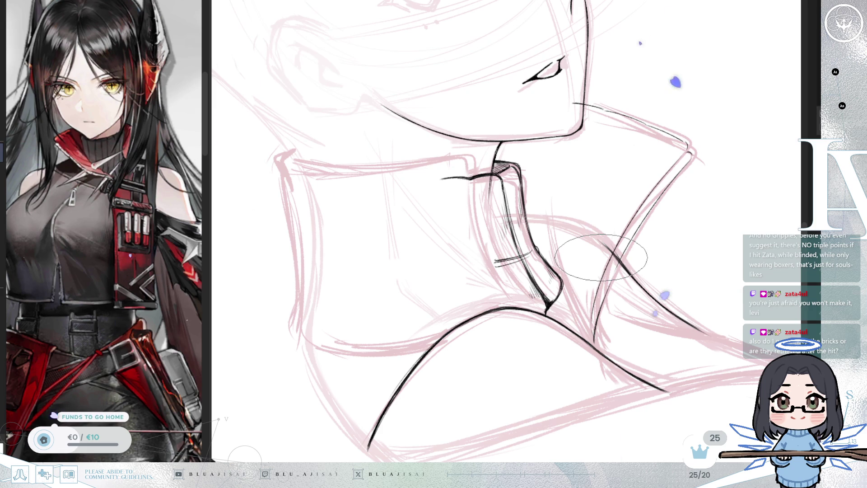
pyautogui.moveTo(600, 257); pyautogui.dragTo(574, 270)
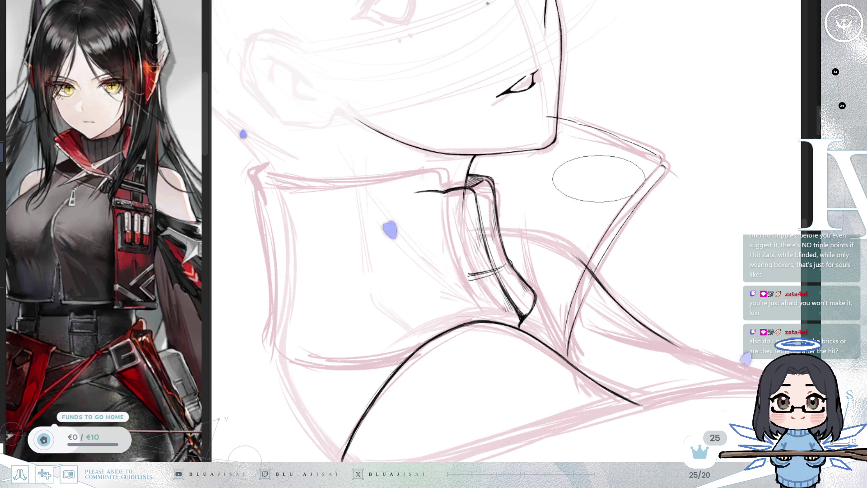
pyautogui.press('h')
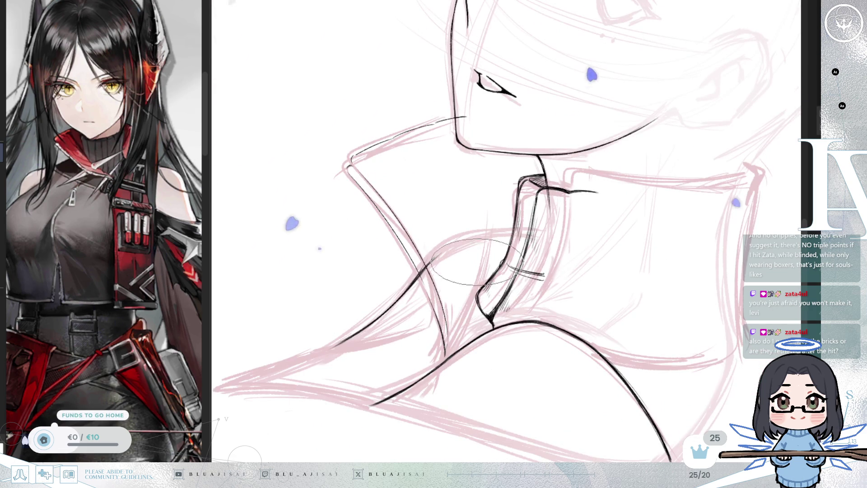
# Draw a fold line on the collar beside the throat.
pyautogui.moveTo(475, 294); pyautogui.dragTo(468, 339)
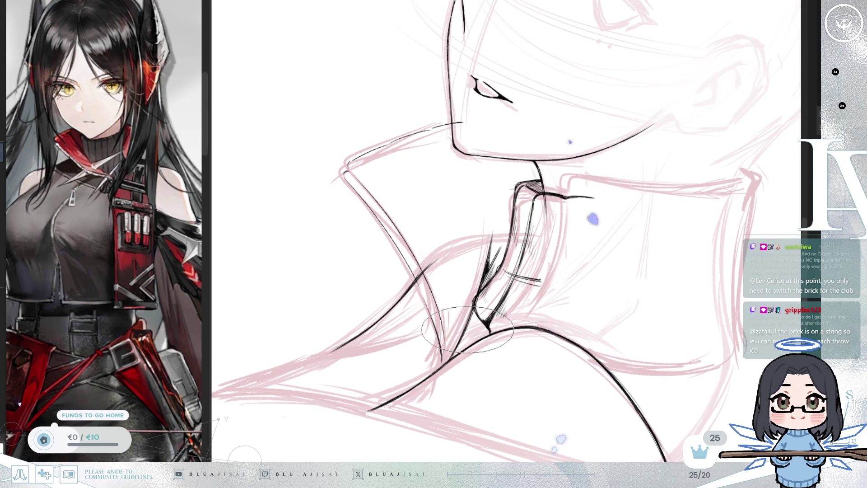
# Flip the view back to its original orientation and tilt it slightly clockwise.
pyautogui.press('m')
pyautogui.press('Delete')
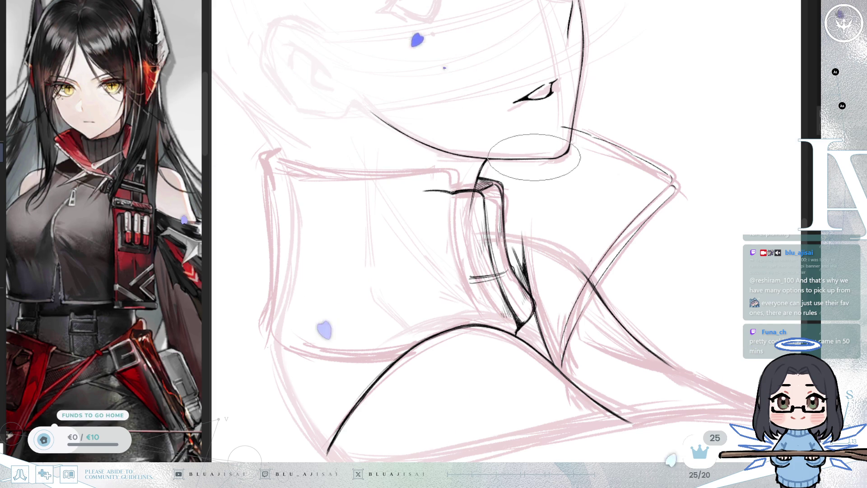
# Draw three thin parallel rib lines down the collar front, then mirror the view to check.
pyautogui.moveTo(580, 203); pyautogui.dragTo(572, 206)
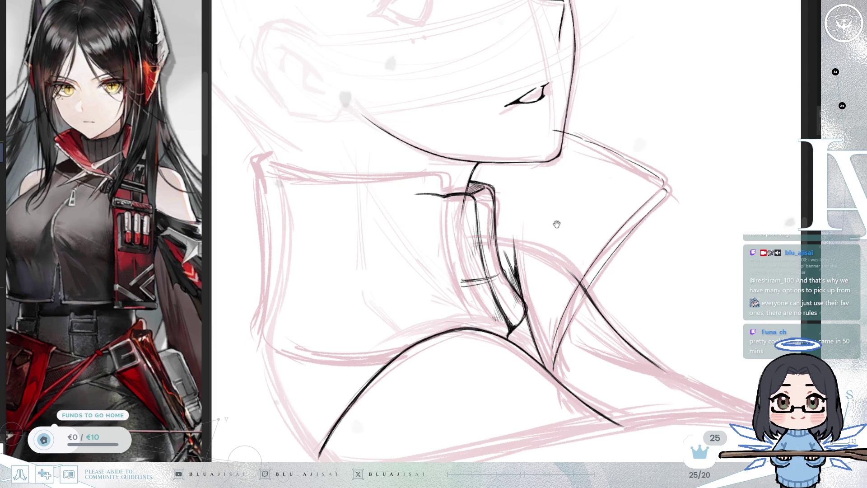
pyautogui.moveTo(618, 162); pyautogui.dragTo(562, 237)
pyautogui.moveTo(619, 159); pyautogui.dragTo(549, 255)
pyautogui.moveTo(615, 167)
pyautogui.mouseDown()
pyautogui.moveTo(577, 203)
pyautogui.moveTo(544, 265)
pyautogui.moveTo(550, 273)
pyautogui.moveTo(538, 282)
pyautogui.moveTo(528, 325)
pyautogui.mouseUp()
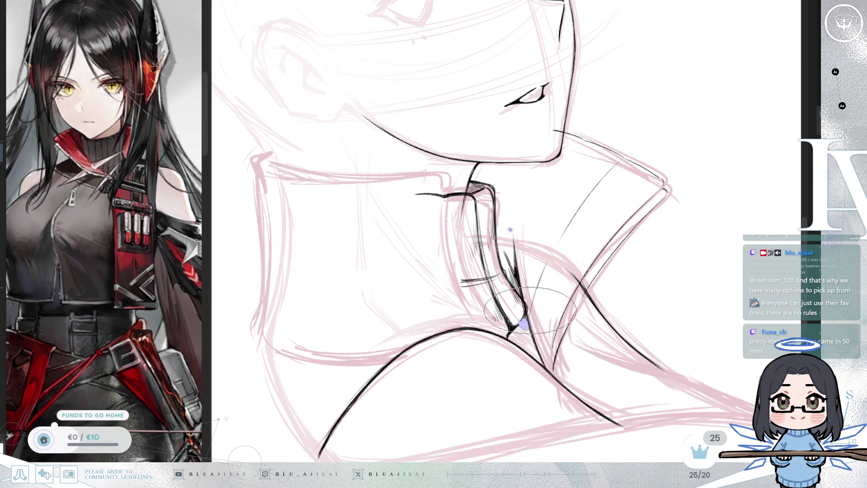
pyautogui.moveTo(579, 142); pyautogui.dragTo(536, 201)
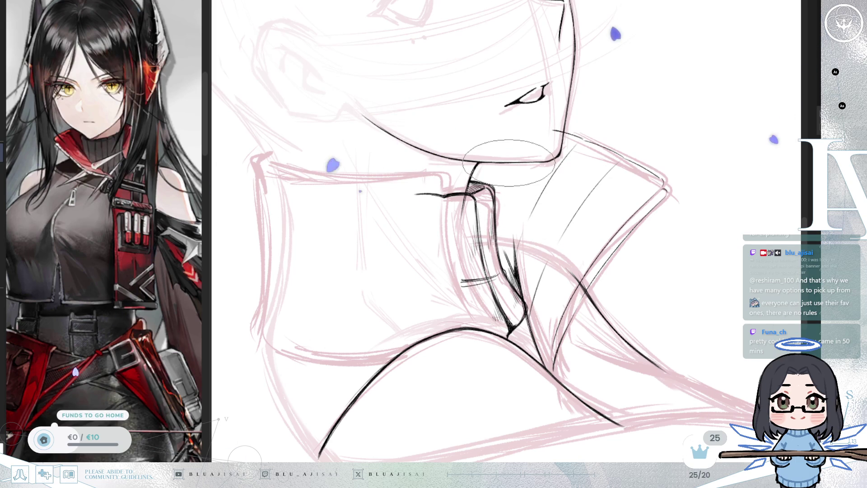
pyautogui.moveTo(504, 155); pyautogui.dragTo(494, 222)
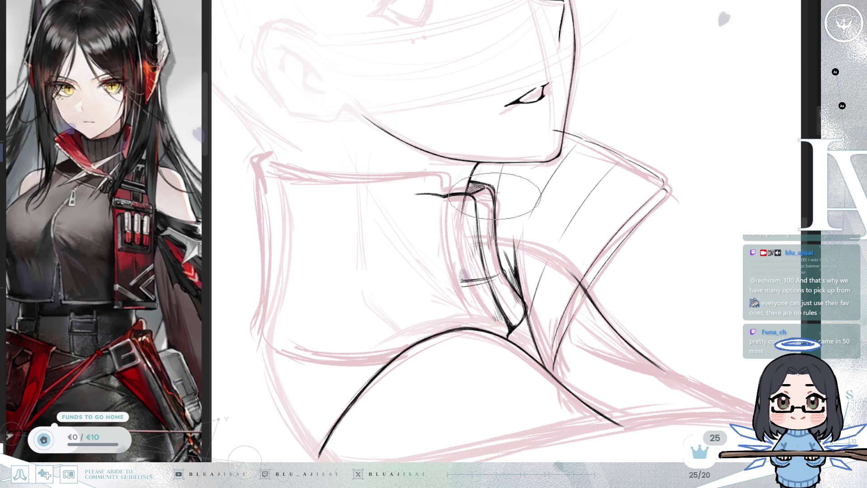
pyautogui.press('m')
pyautogui.press('m')
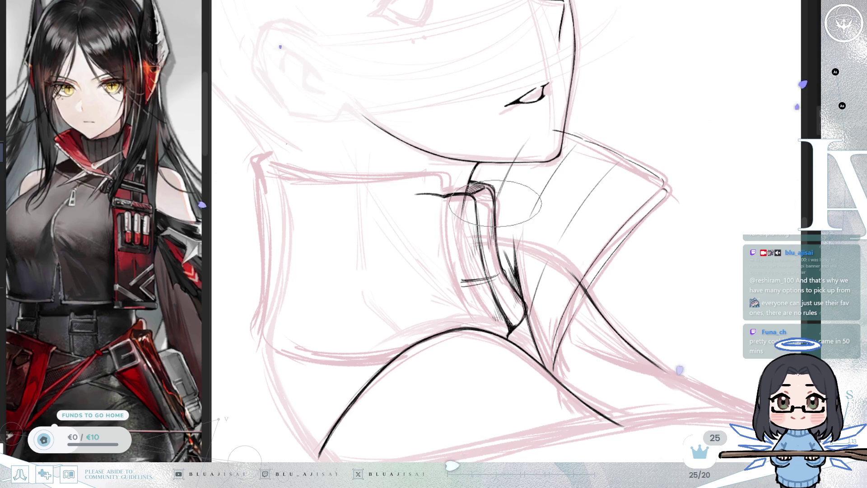
pyautogui.scroll(-3, 496, 210)
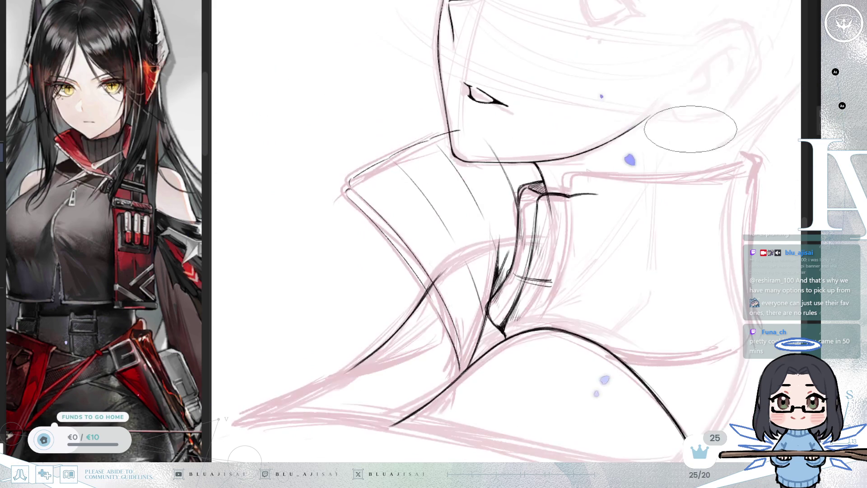
# Rotate and mirror the canvas view repeatedly to check the collar before inking.
pyautogui.scroll(2, 684, 128)
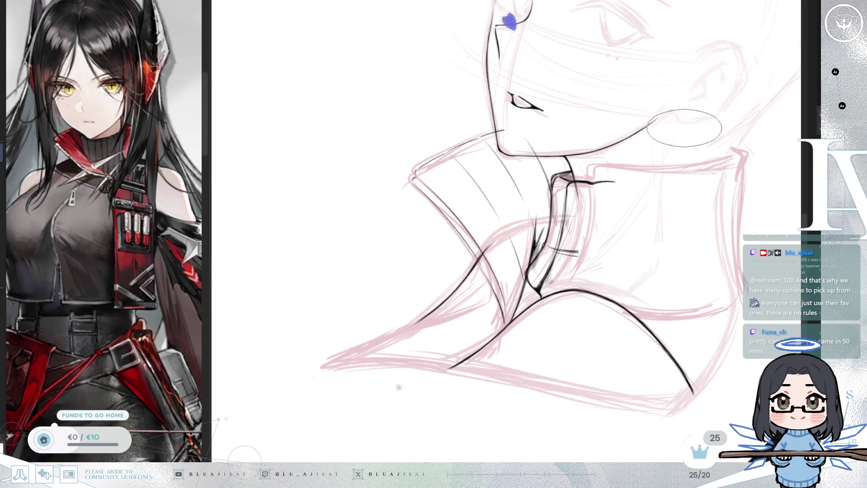
pyautogui.moveTo(626, 159); pyautogui.dragTo(590, 191)
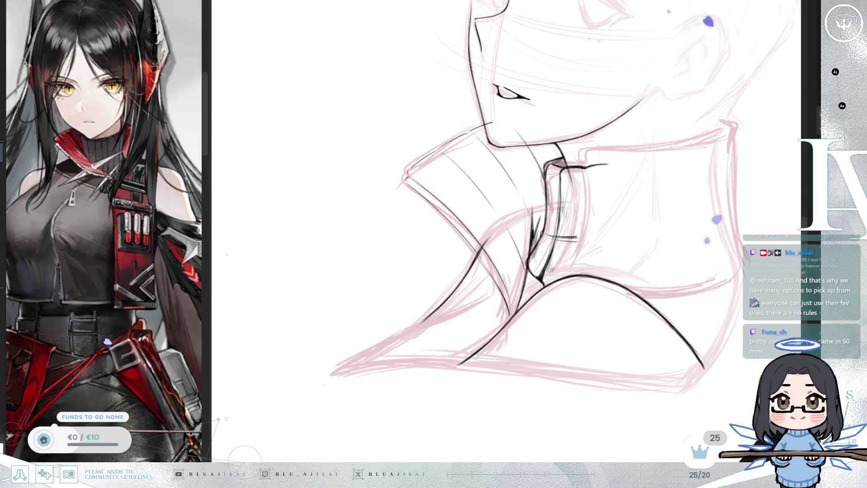
pyautogui.moveTo(678, 135); pyautogui.dragTo(567, 144)
pyautogui.press('h')
pyautogui.moveTo(710, 234); pyautogui.dragTo(718, 233)
pyautogui.press('h')
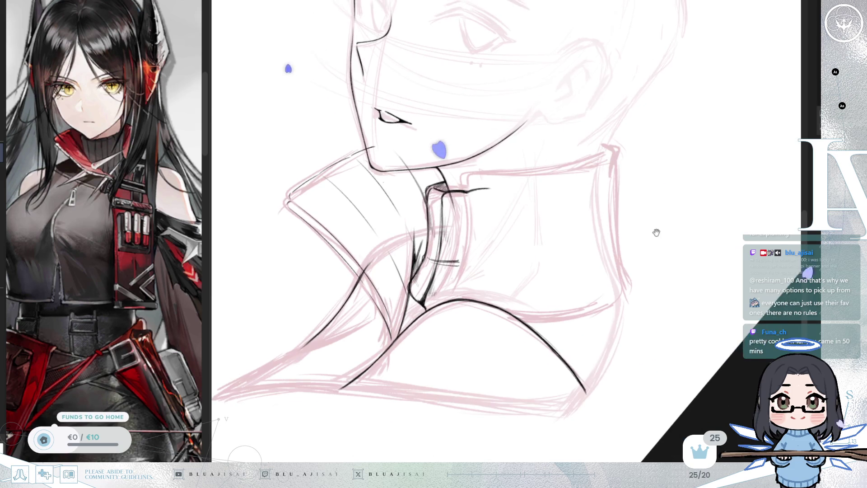
pyautogui.moveTo(438, 182); pyautogui.dragTo(505, 195)
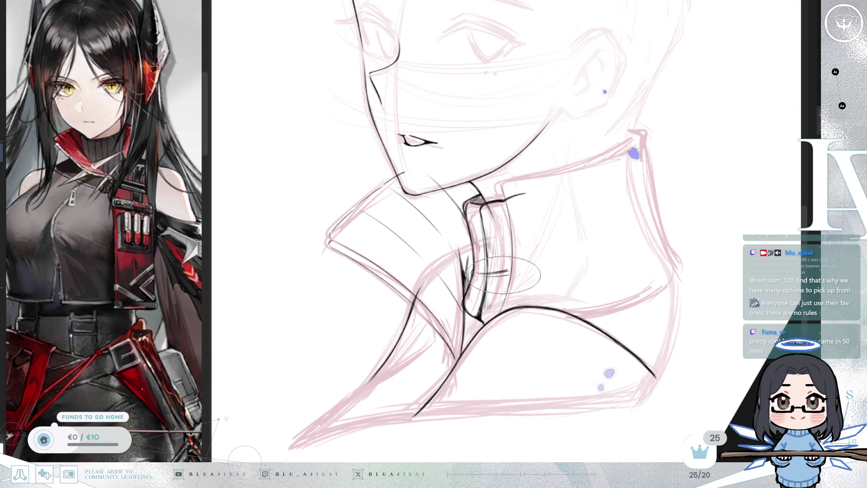
pyautogui.press('m')
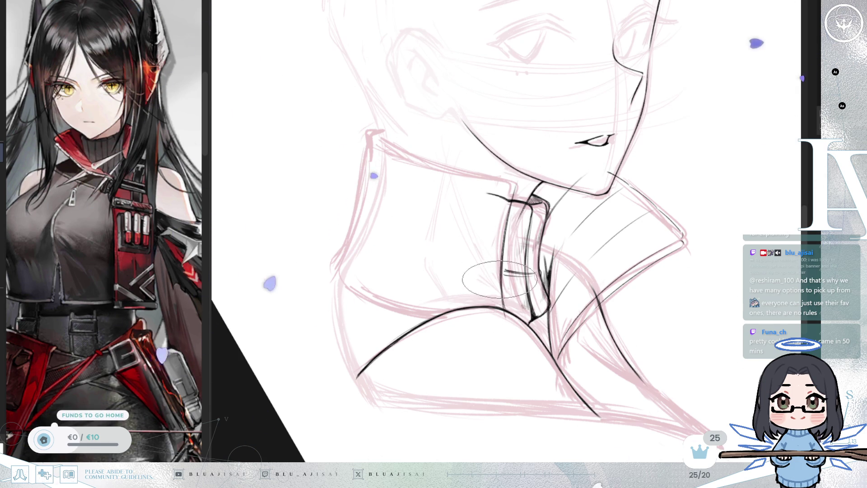
pyautogui.hscroll(-2, 529, 253)
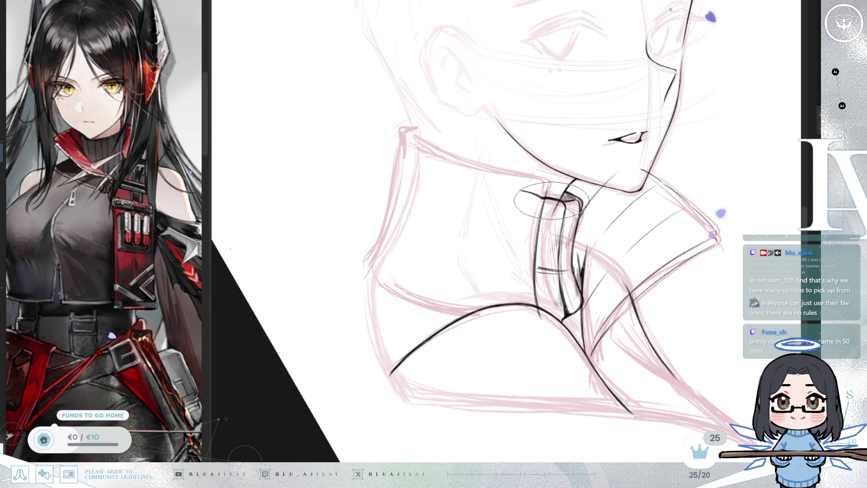
pyautogui.press('m')
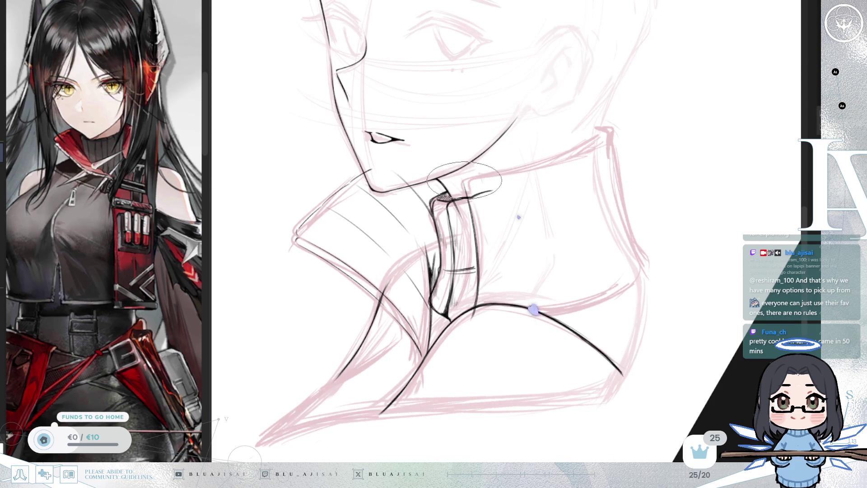
pyautogui.scroll(1, 469, 192)
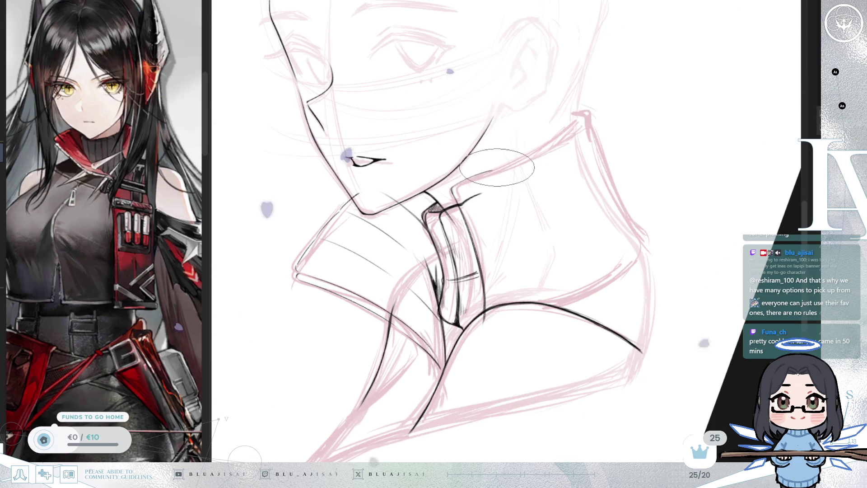
# Ink the collar outline up to the right and along its lower edge in black.
pyautogui.moveTo(465, 180); pyautogui.dragTo(536, 154)
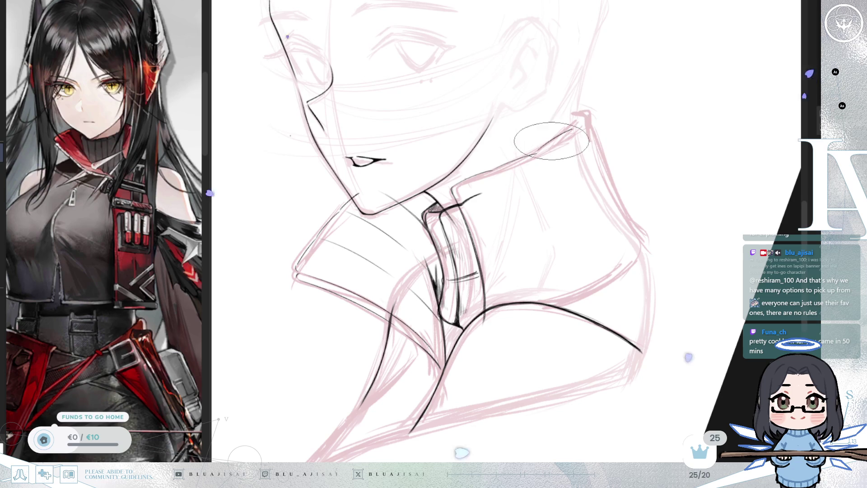
pyautogui.moveTo(537, 152); pyautogui.dragTo(592, 115)
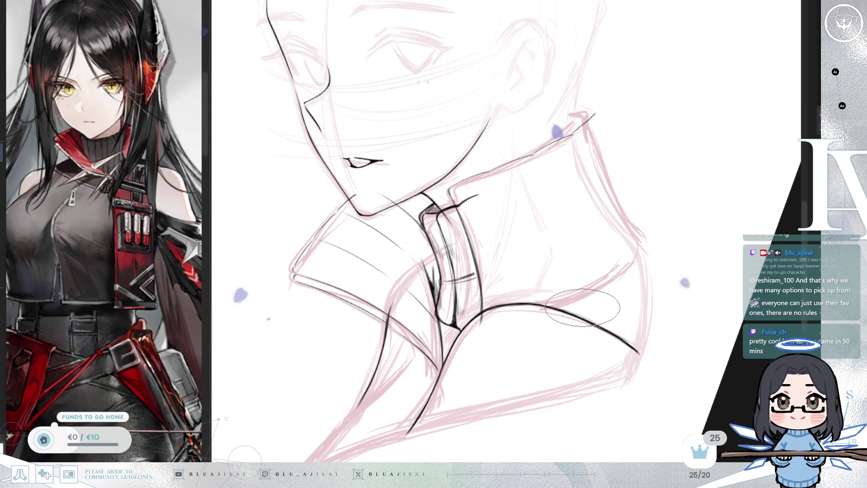
pyautogui.moveTo(571, 345); pyautogui.dragTo(579, 319)
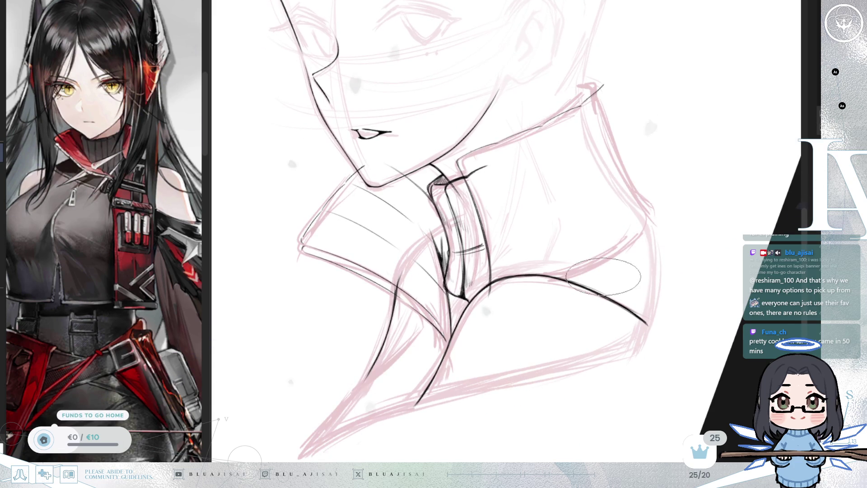
pyautogui.press('m')
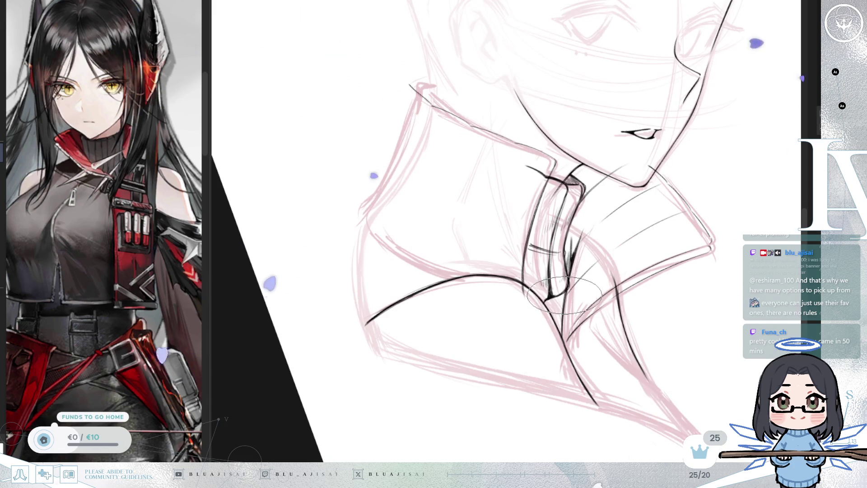
pyautogui.press('m')
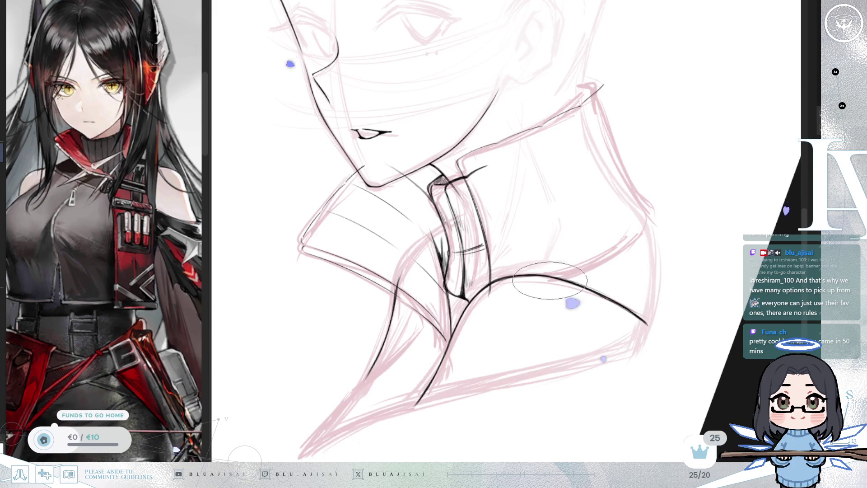
pyautogui.moveTo(572, 279)
pyautogui.mouseDown()
pyautogui.moveTo(643, 235)
pyautogui.moveTo(605, 264)
pyautogui.mouseUp()
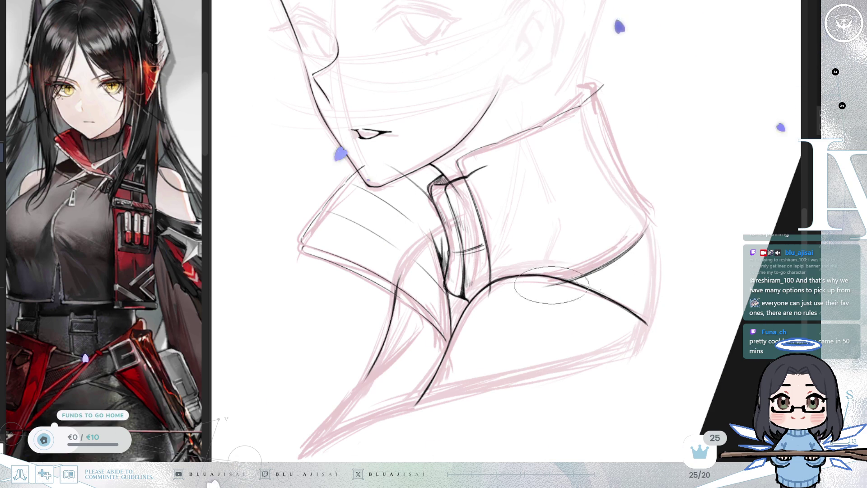
pyautogui.press('m')
pyautogui.moveTo(367, 188); pyautogui.dragTo(390, 164)
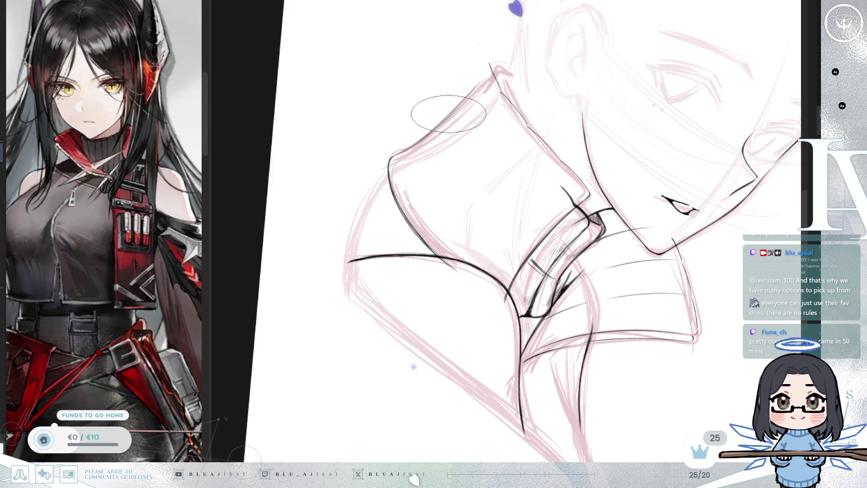
pyautogui.moveTo(465, 93); pyautogui.dragTo(402, 185)
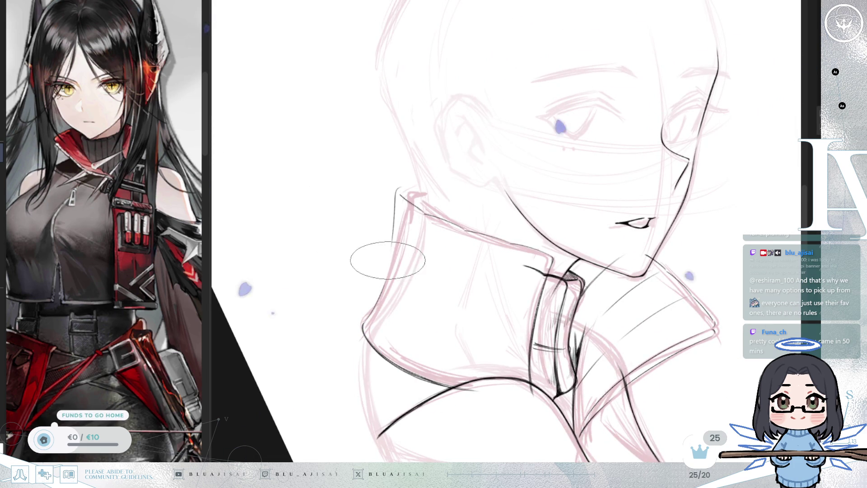
# Fill the gap in the collar's back edge, re-ink it darker, and ink its top corner.
pyautogui.moveTo(387, 226); pyautogui.dragTo(381, 293)
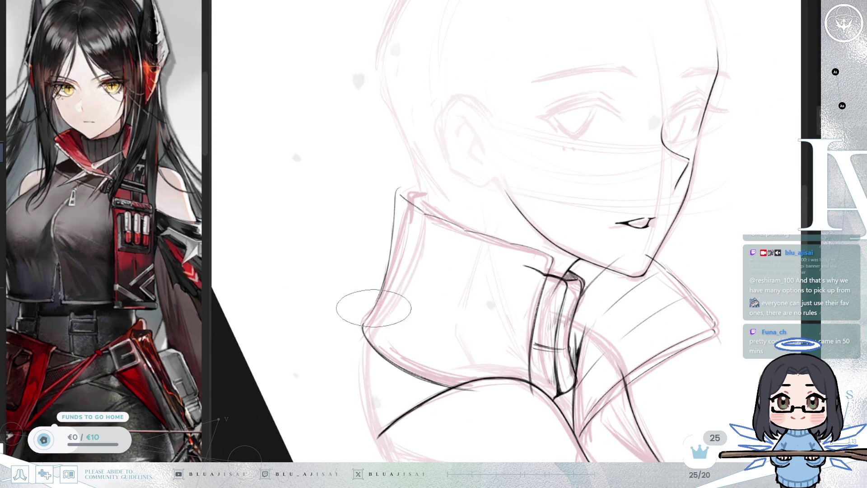
pyautogui.moveTo(393, 203)
pyautogui.mouseDown()
pyautogui.moveTo(368, 286)
pyautogui.moveTo(387, 273)
pyautogui.moveTo(365, 321)
pyautogui.mouseUp()
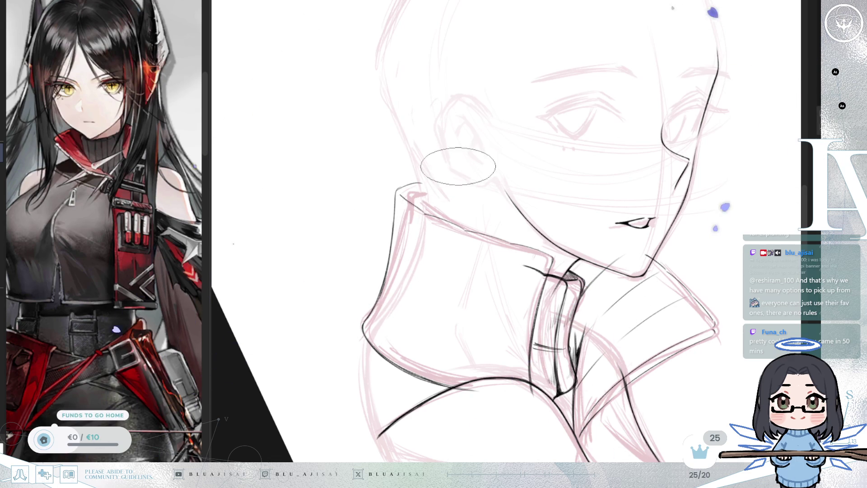
pyautogui.press('Delete')
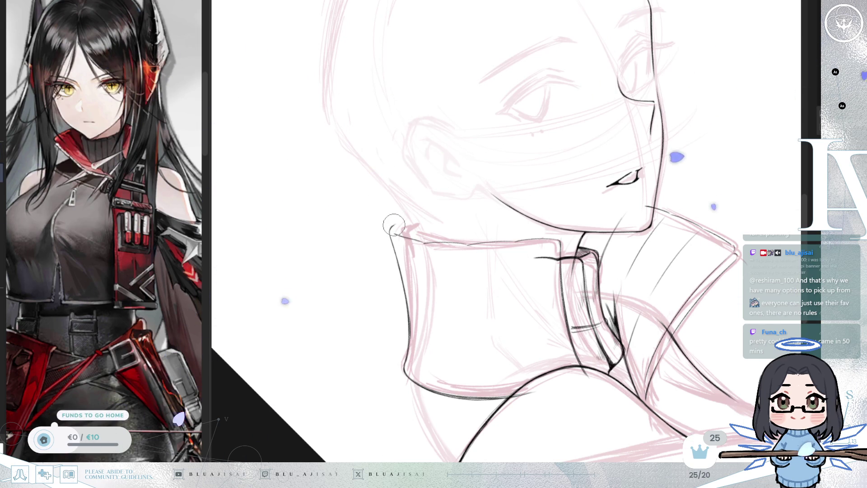
pyautogui.moveTo(397, 223); pyautogui.dragTo(421, 216)
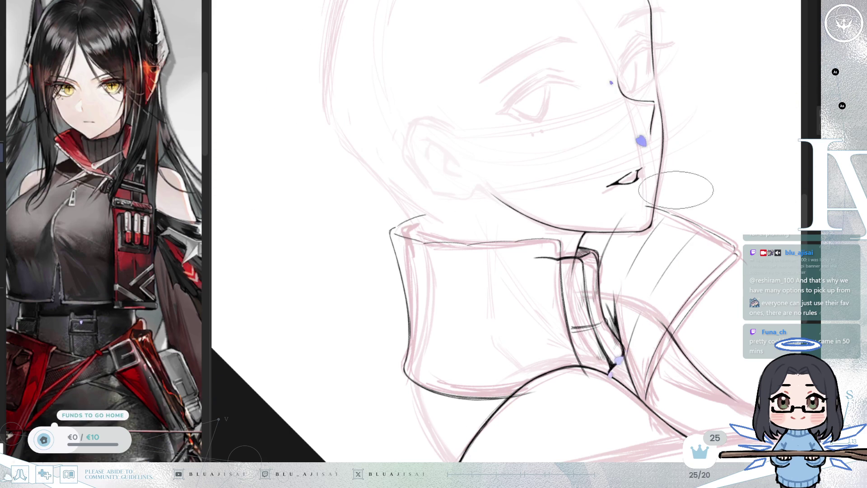
pyautogui.moveTo(633, 297)
pyautogui.mouseDown()
pyautogui.moveTo(587, 280)
pyautogui.moveTo(664, 231)
pyautogui.mouseUp()
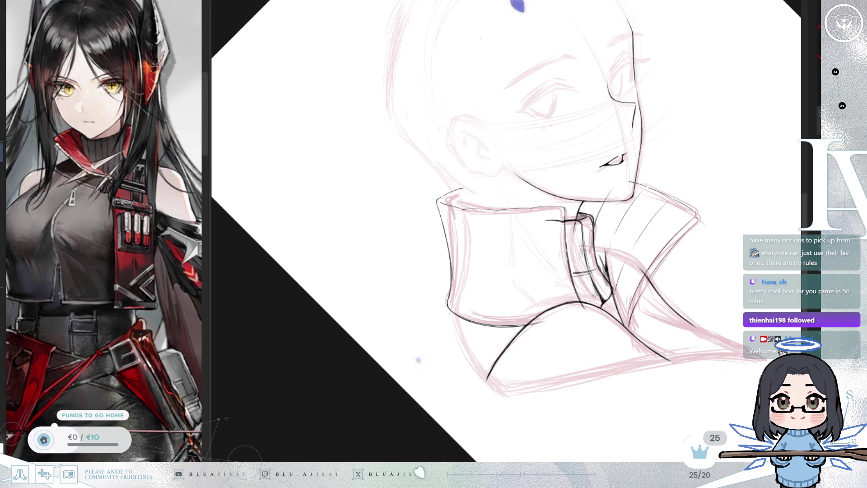
# Draw two thin vertical rib lines down the front of the high collar.
pyautogui.scroll(3, 662, 225)
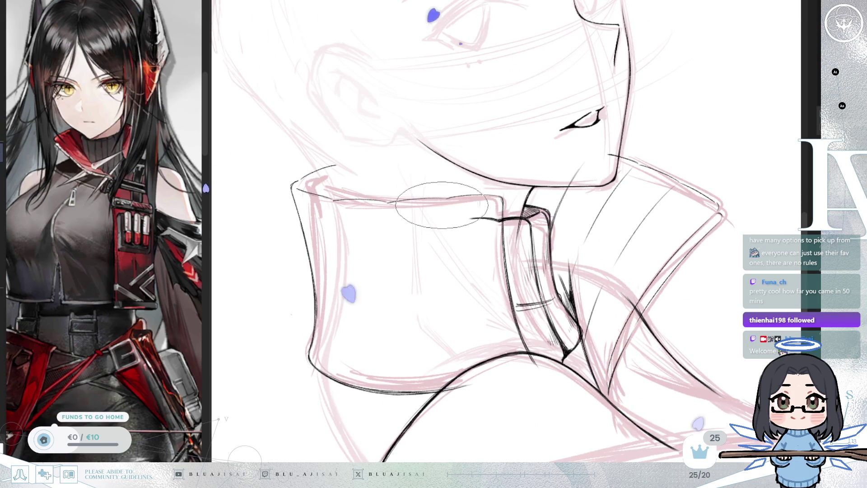
pyautogui.moveTo(445, 204); pyautogui.dragTo(453, 350)
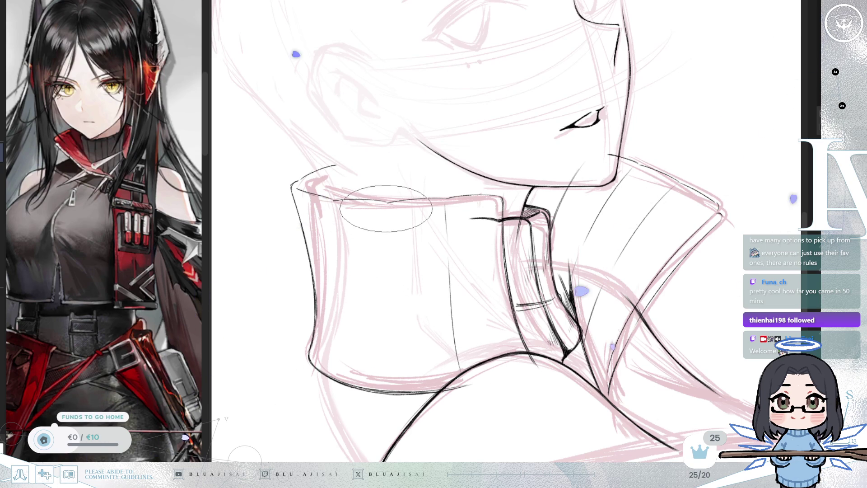
pyautogui.moveTo(386, 209); pyautogui.dragTo(394, 377)
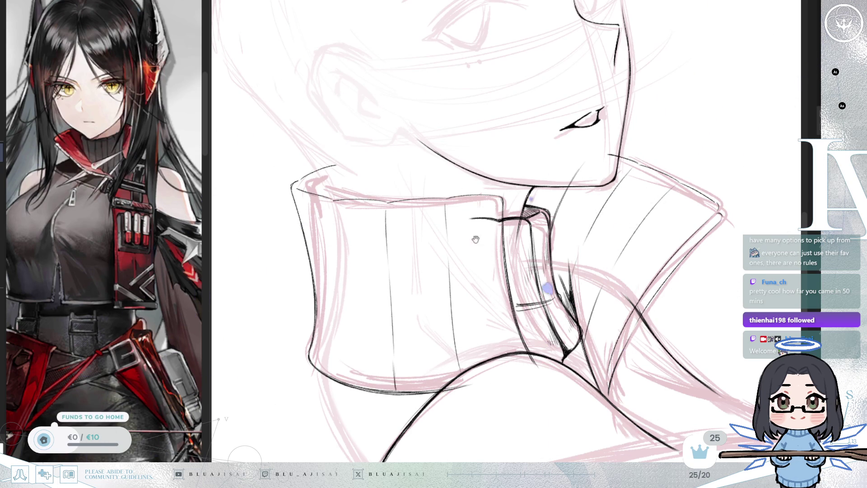
# Flip the canvas horizontally and rotate it to check the collar ribs.
pyautogui.moveTo(463, 234); pyautogui.dragTo(507, 224)
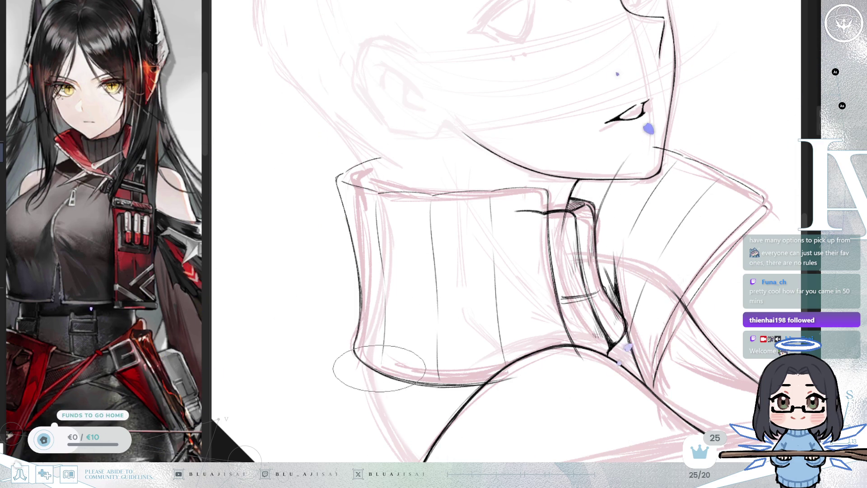
pyautogui.press('h')
pyautogui.moveTo(703, 145)
pyautogui.mouseDown()
pyautogui.moveTo(687, 145)
pyautogui.moveTo(596, 240)
pyautogui.moveTo(608, 145)
pyautogui.mouseUp()
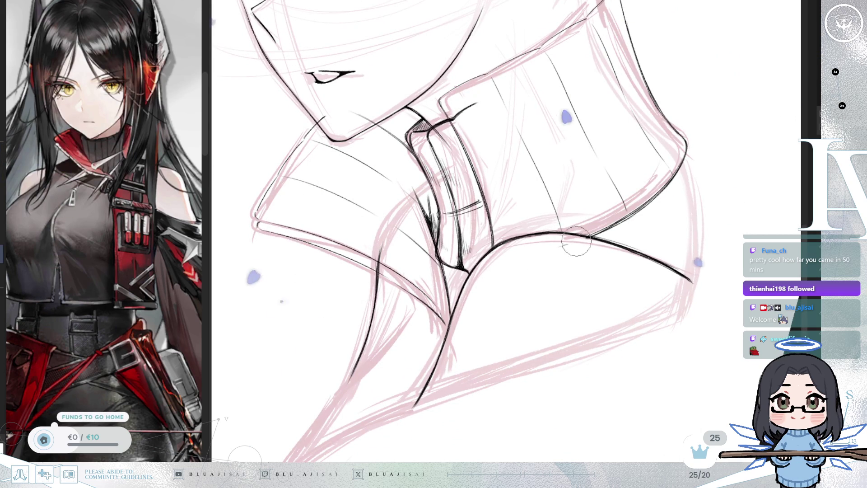
pyautogui.moveTo(536, 265)
pyautogui.mouseDown()
pyautogui.moveTo(587, 316)
pyautogui.moveTo(609, 321)
pyautogui.mouseUp()
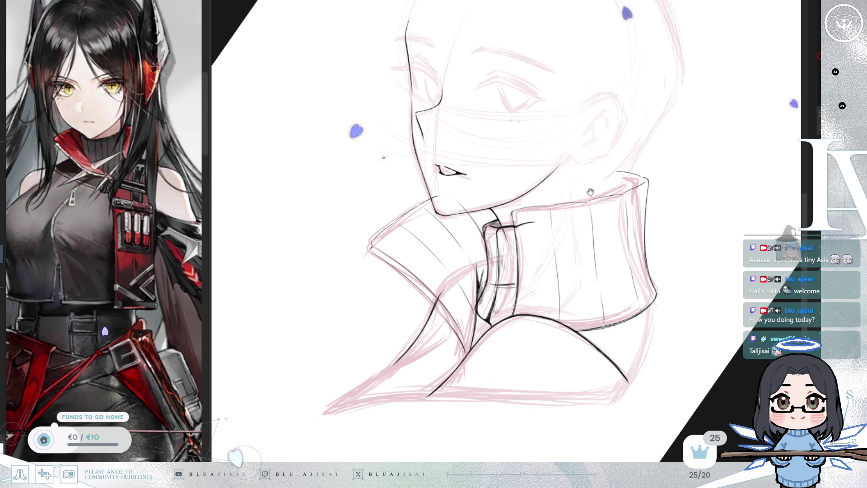
pyautogui.moveTo(583, 187); pyautogui.dragTo(570, 192)
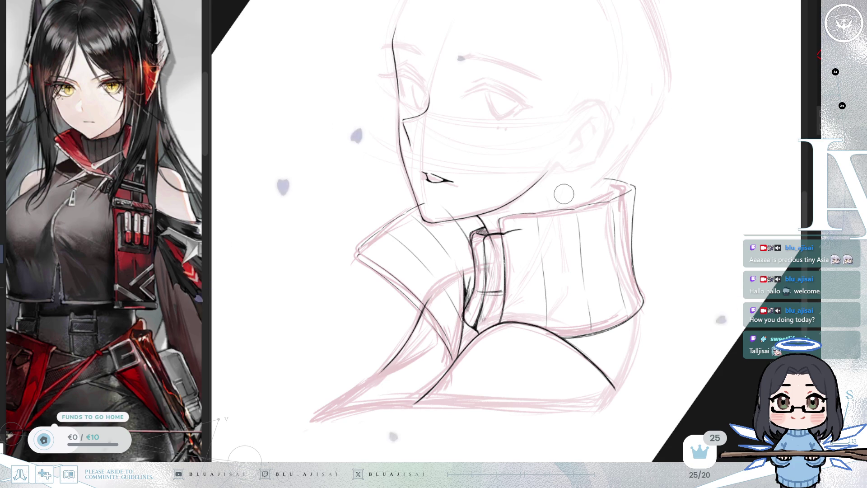
pyautogui.moveTo(581, 184); pyautogui.dragTo(607, 179)
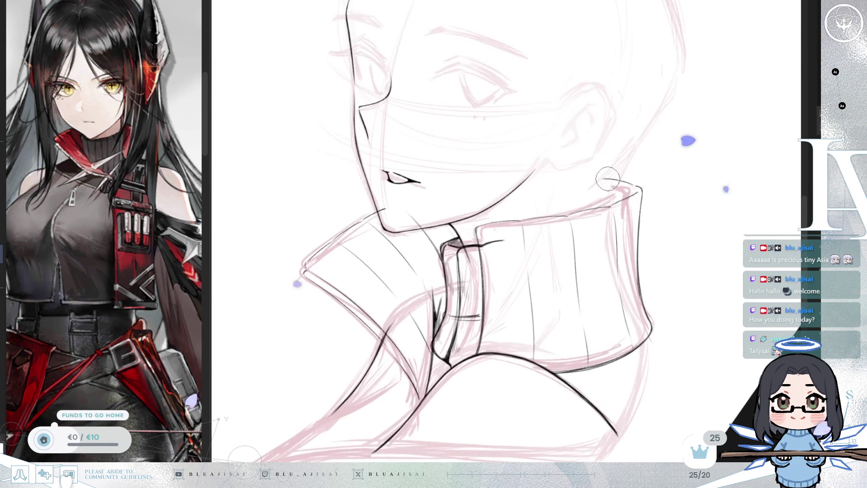
pyautogui.scroll(2, 618, 176)
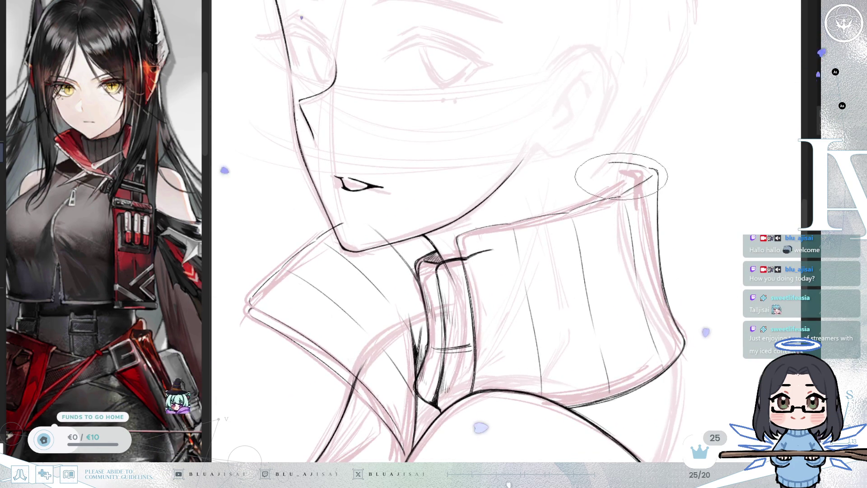
pyautogui.scroll(-2, 515, 207)
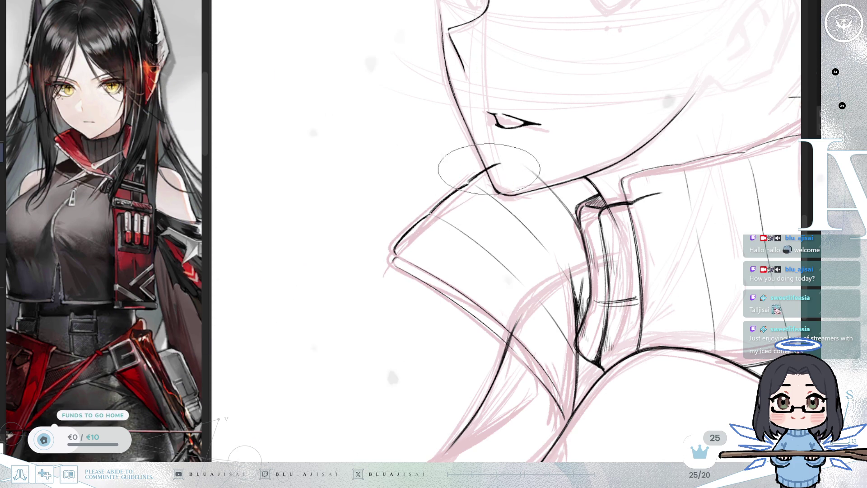
pyautogui.press('h')
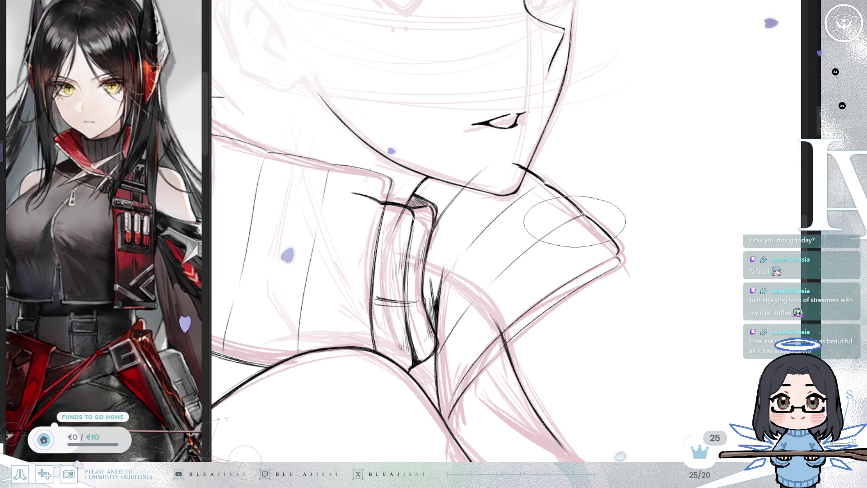
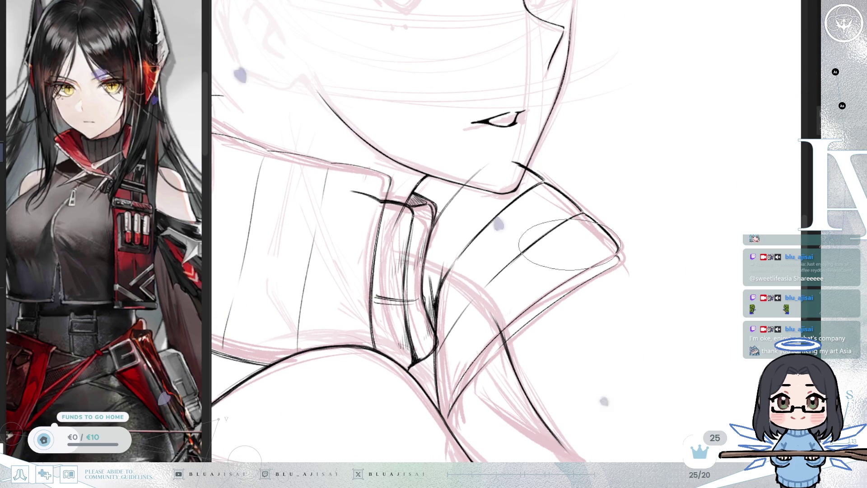
# Zoom in and trace the collar folds beside the chin in clean black ink over the pink sketch.
pyautogui.hotkey('ctrl', '+')
pyautogui.hotkey('ctrl', '+')
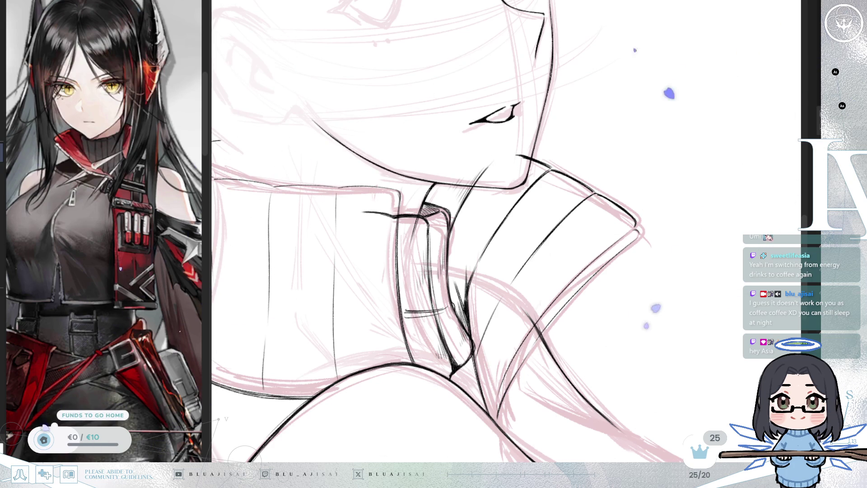
# Reframe and rotate the canvas, then shade the collar's inner folds with fine black hatching.
pyautogui.moveTo(531, 218); pyautogui.dragTo(532, 227)
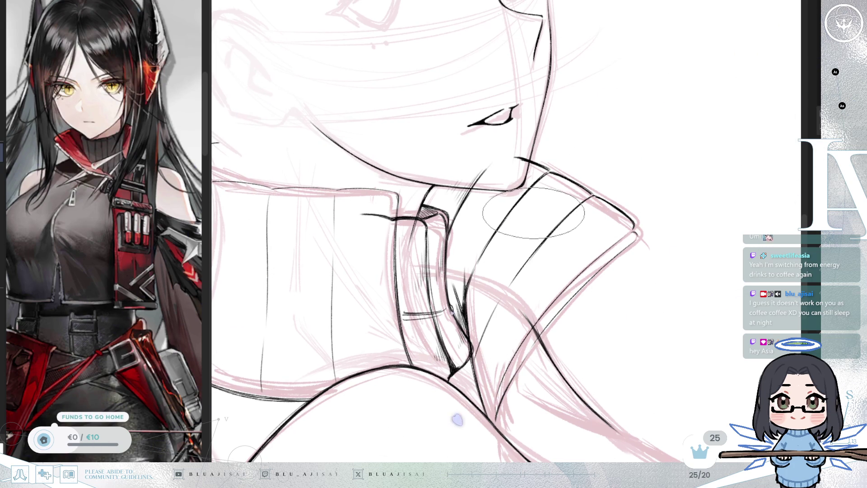
pyautogui.press('-')
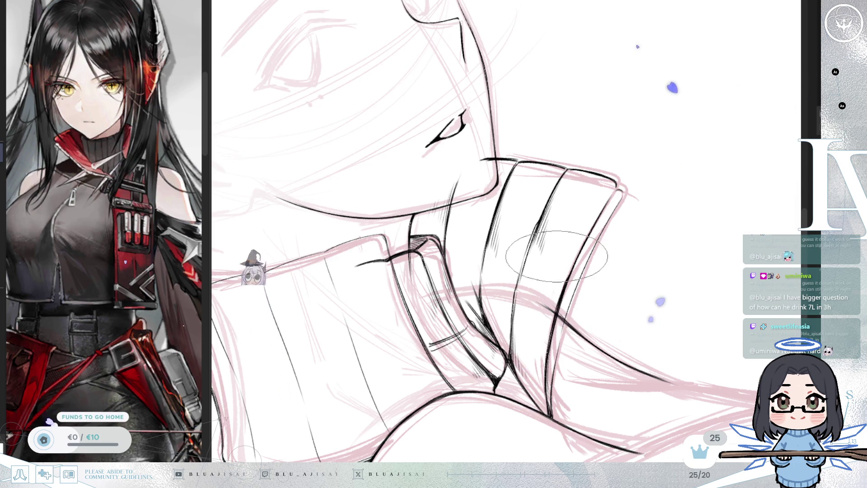
# Hatch the collar's inner fold just under the chin, densely shading its front panels.
pyautogui.scroll(-2, 532, 243)
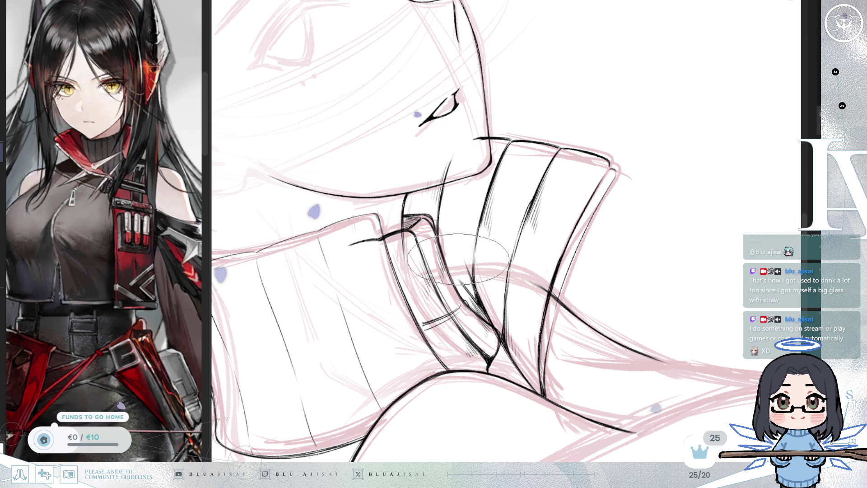
pyautogui.moveTo(577, 229); pyautogui.dragTo(561, 243)
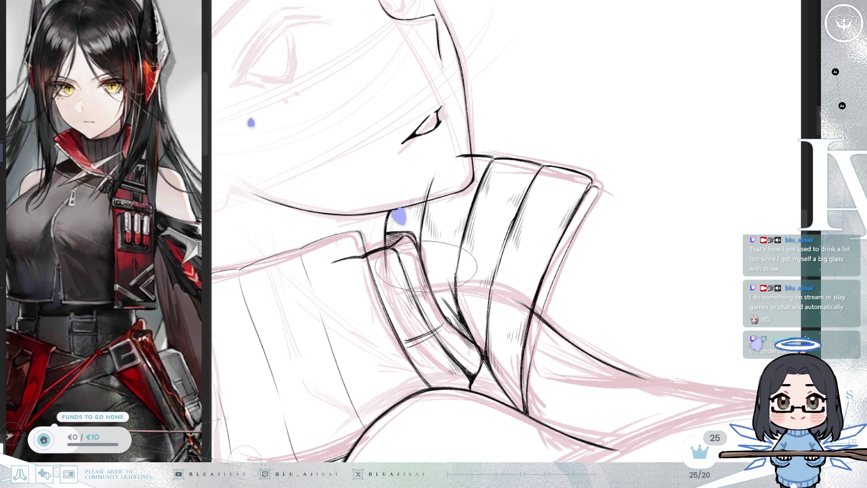
# Hatch the collar's outer panel along its folded edge and mirror the view to check.
pyautogui.scroll(-1, 564, 235)
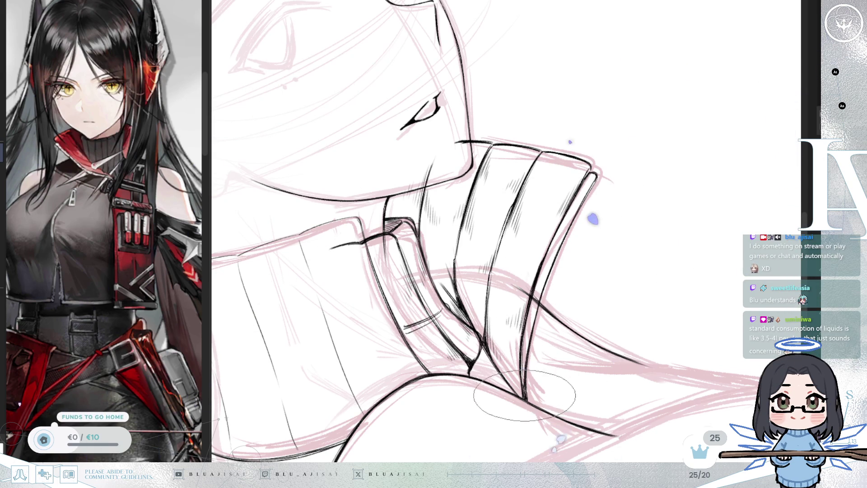
pyautogui.press('m')
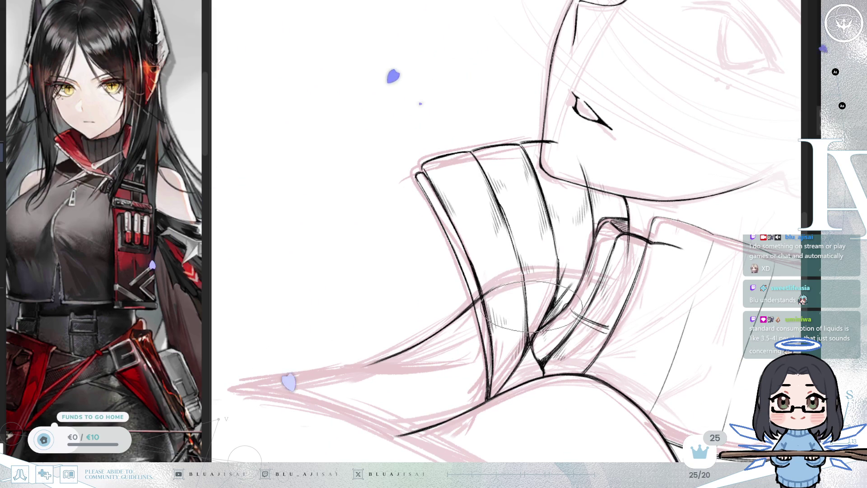
# Turn the collar horizontal, close its top-edge tip and draw zipper-tooth ticks along the entire rim.
pyautogui.moveTo(546, 298); pyautogui.dragTo(442, 261)
pyautogui.press('m')
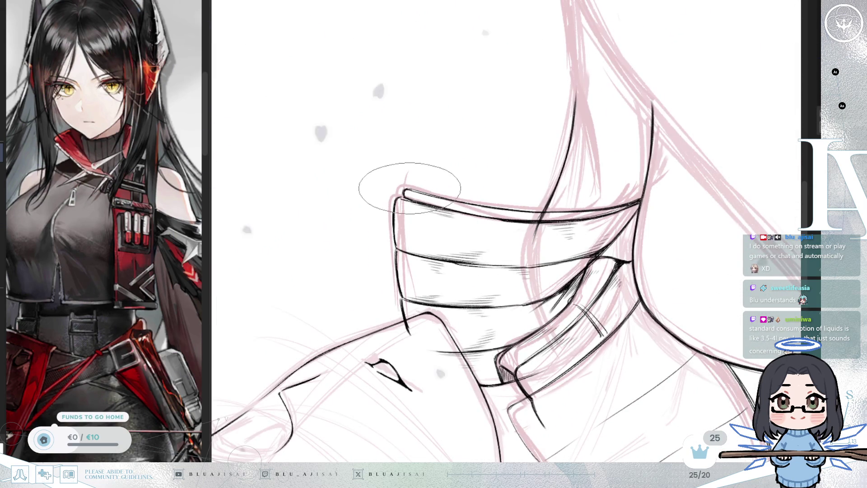
pyautogui.moveTo(409, 191); pyautogui.dragTo(423, 200)
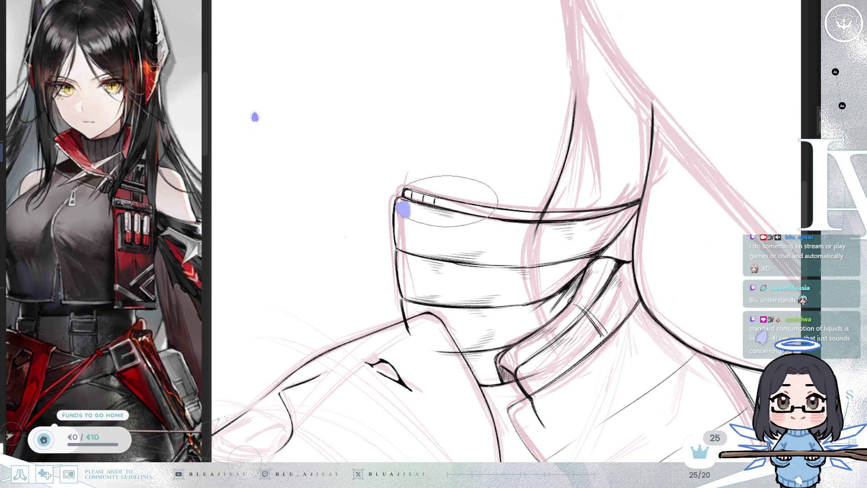
pyautogui.moveTo(445, 198); pyautogui.dragTo(446, 207)
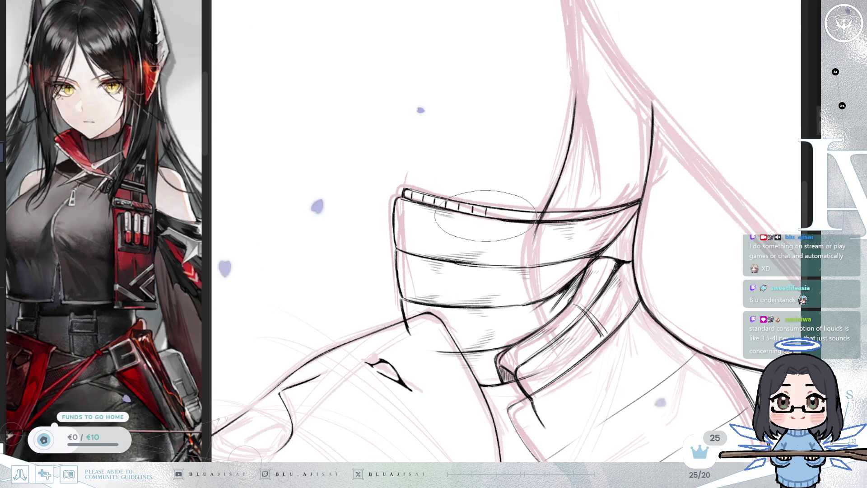
pyautogui.moveTo(500, 209); pyautogui.dragTo(514, 217)
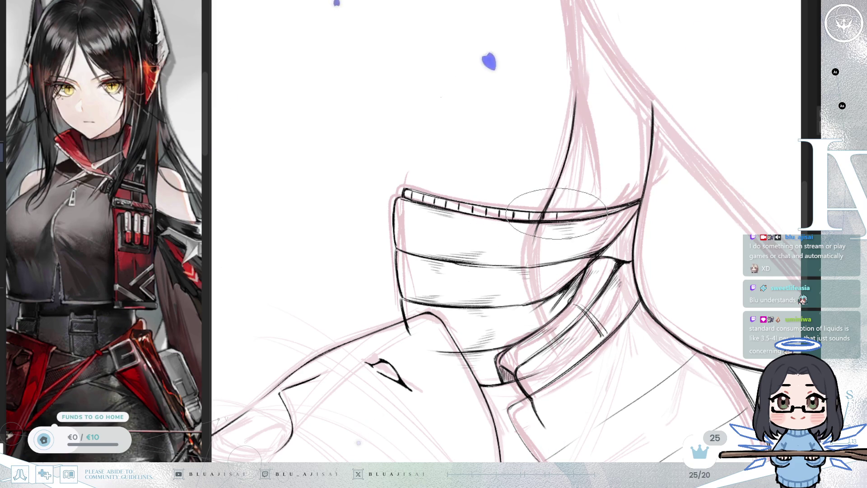
pyautogui.moveTo(570, 212); pyautogui.dragTo(598, 218)
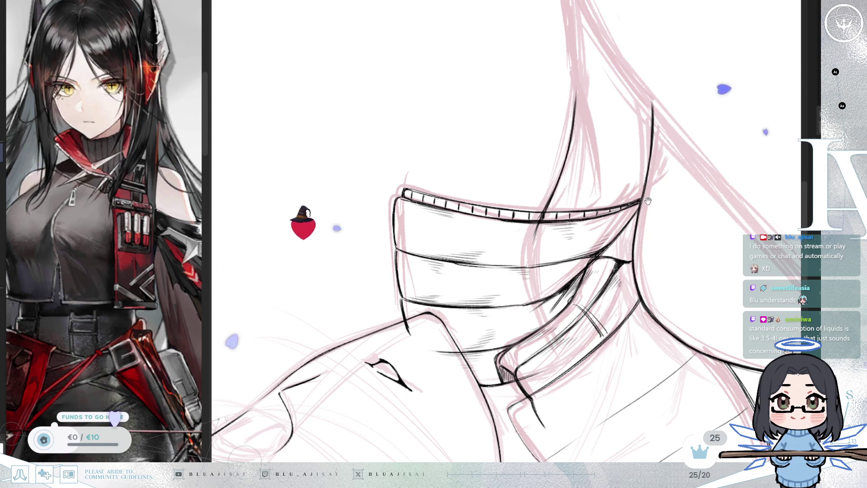
pyautogui.press('Home')
# Ink the tall upper collar panel in black with long vertical fold lines down its face.
pyautogui.scroll(-3, 708, 167)
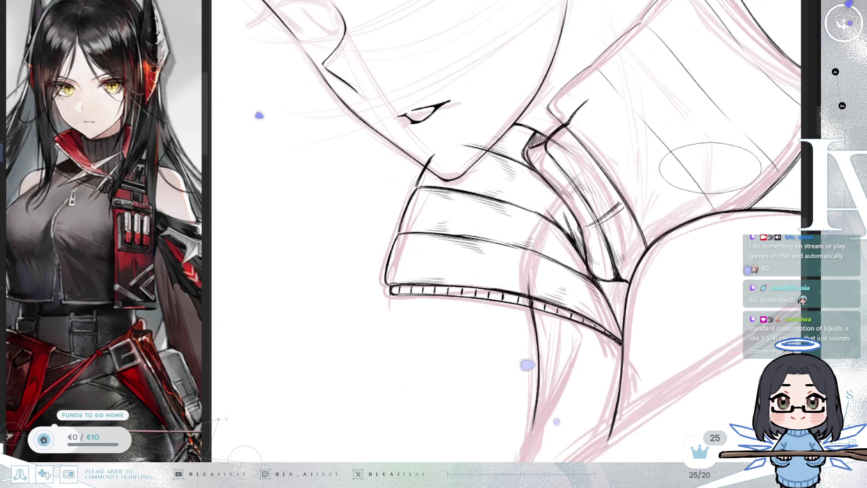
pyautogui.moveTo(666, 202); pyautogui.dragTo(641, 213)
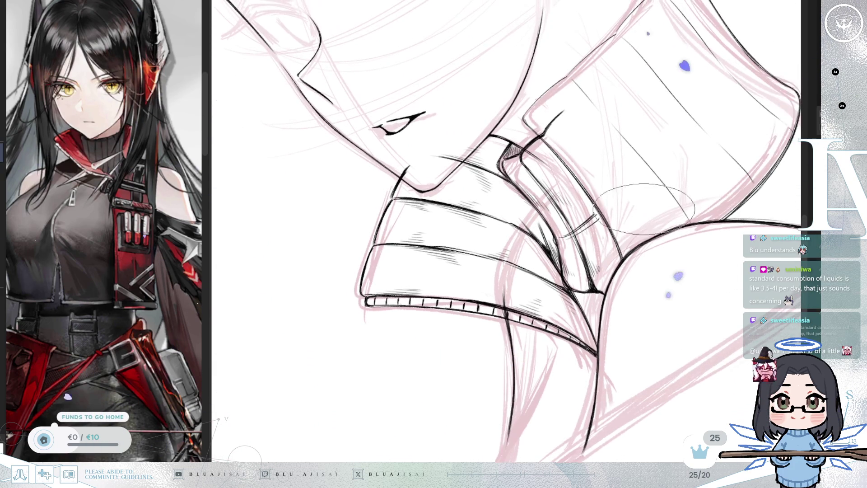
pyautogui.press('End')
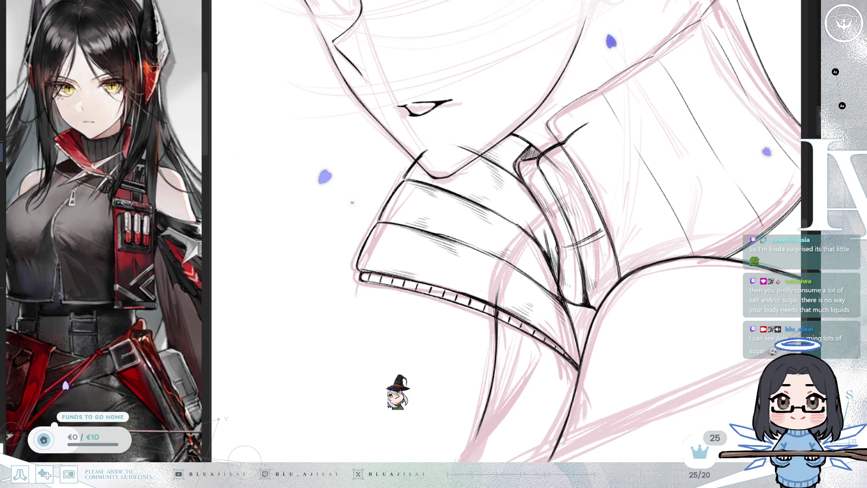
pyautogui.scroll(3, 562, 145)
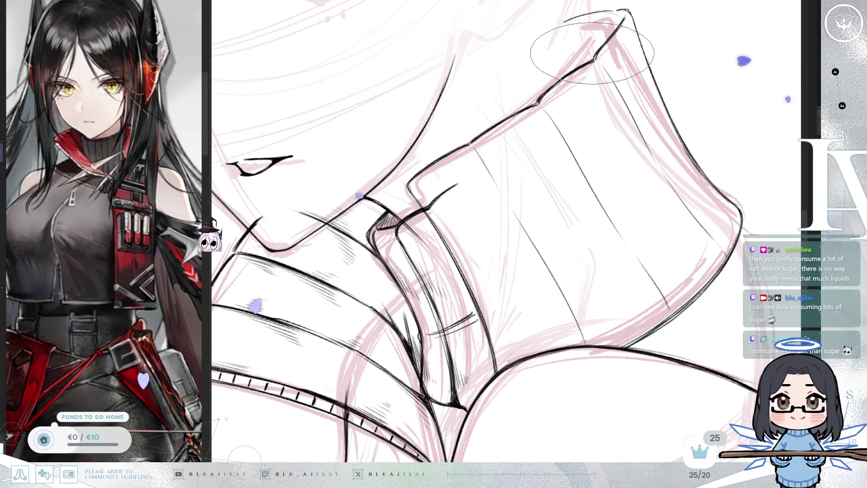
# Double the collar panel's left edge in black and turn the canvas so the collar stands upright.
pyautogui.moveTo(607, 32); pyautogui.dragTo(593, 51)
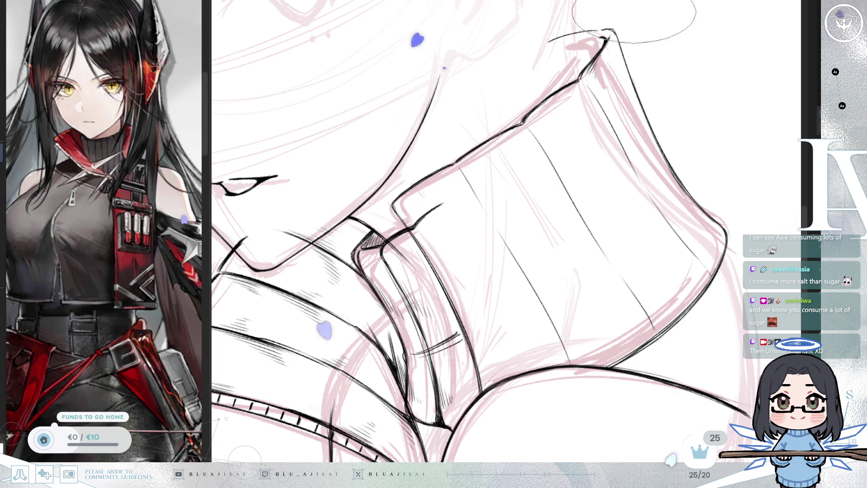
pyautogui.moveTo(555, 174)
pyautogui.mouseDown()
pyautogui.moveTo(400, 174)
pyautogui.moveTo(503, 98)
pyautogui.mouseUp()
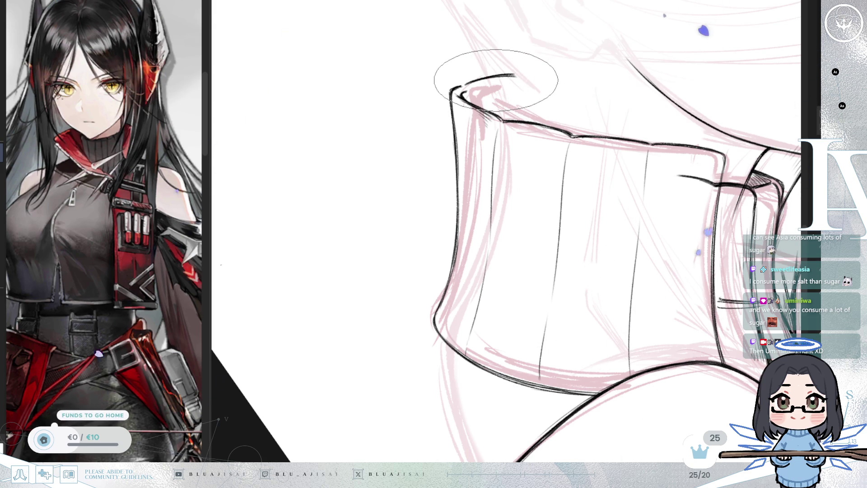
pyautogui.scroll(-1, 495, 80)
pyautogui.hscroll(2, 496, 80)
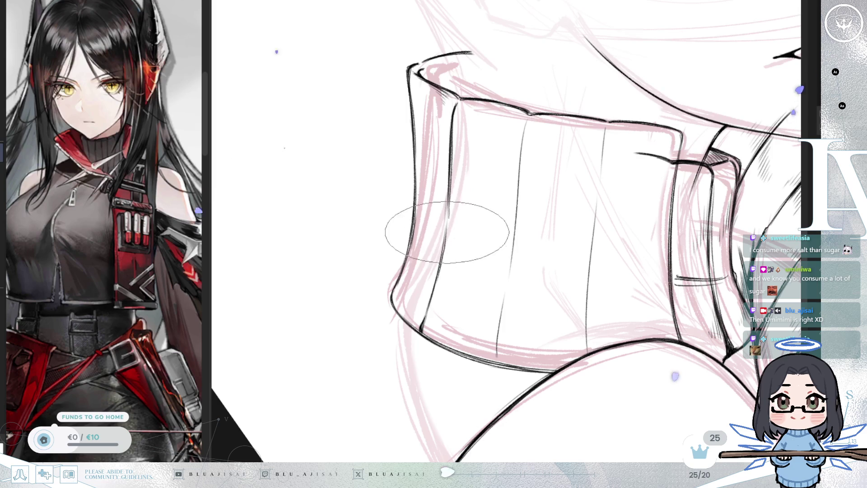
# Pan and mirror the canvas, then hatch the right-hand edge of the upright collar panel.
pyautogui.moveTo(523, 222)
pyautogui.mouseDown()
pyautogui.moveTo(515, 188)
pyautogui.moveTo(566, 168)
pyautogui.mouseUp()
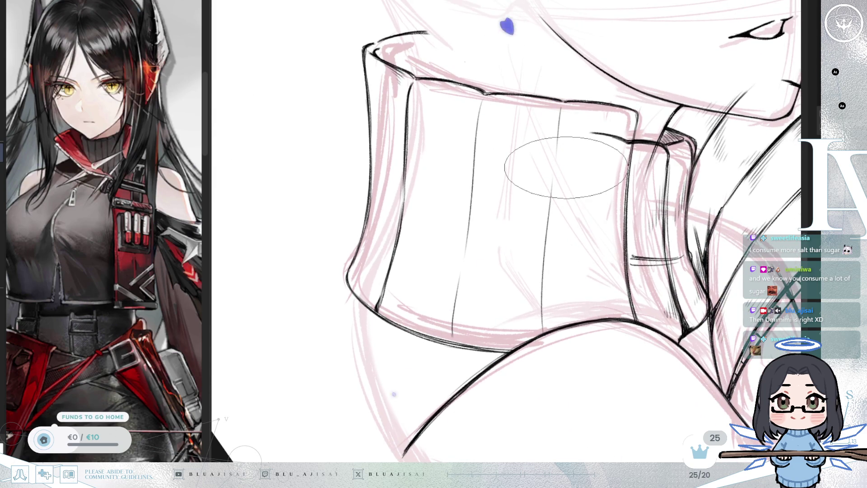
pyautogui.press('h')
pyautogui.press('Delete')
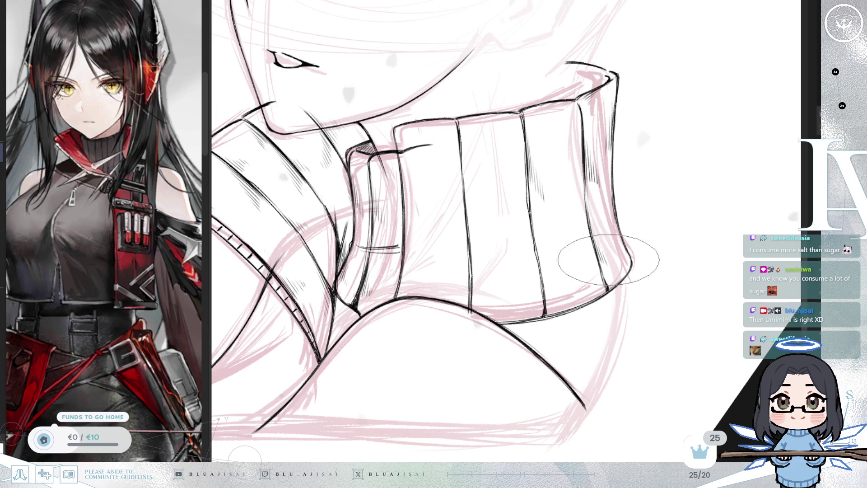
# Densely hatch the gap between the collar panel and its folded flap, then mirror the view to check.
pyautogui.moveTo(598, 190); pyautogui.dragTo(638, 180)
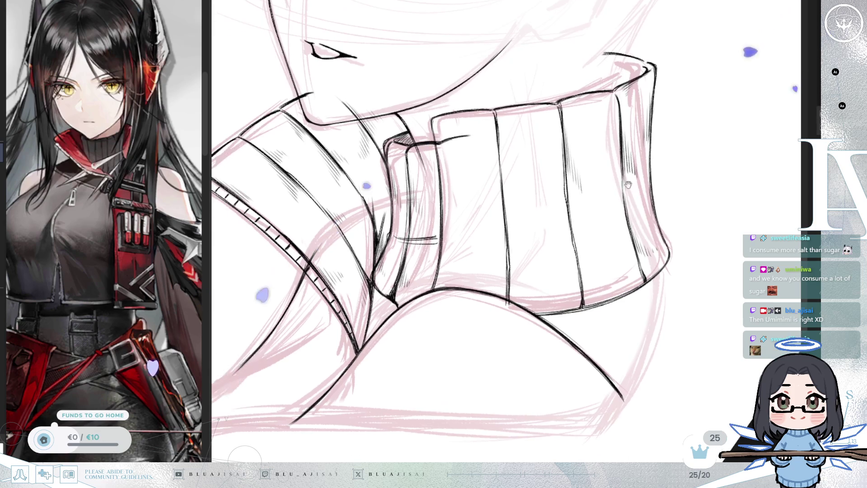
pyautogui.moveTo(488, 185); pyautogui.dragTo(517, 196)
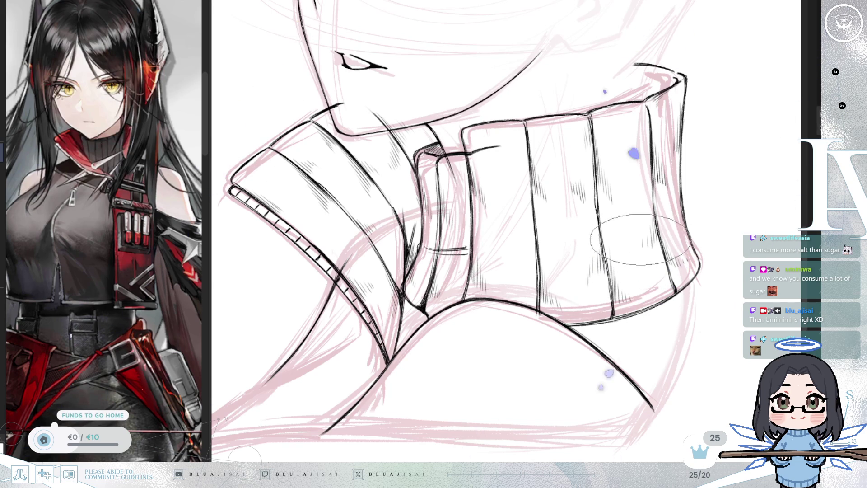
pyautogui.scroll(-1, 671, 188)
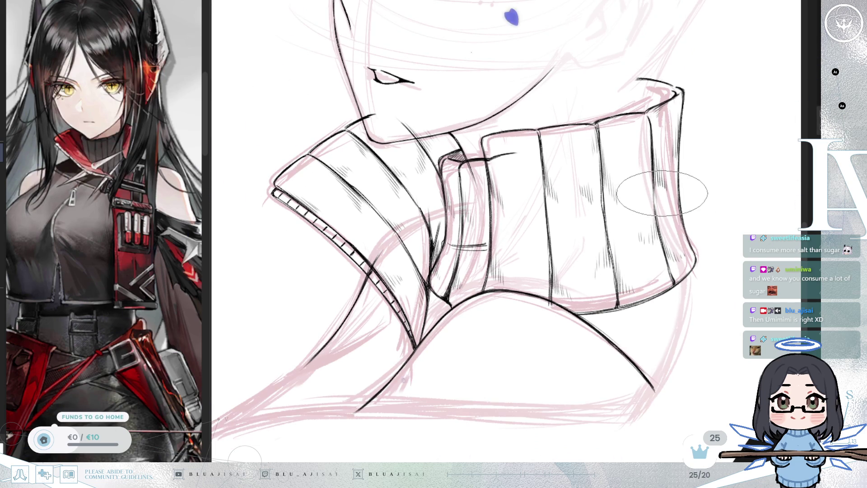
pyautogui.moveTo(635, 256); pyautogui.dragTo(533, 289)
pyautogui.press('m')
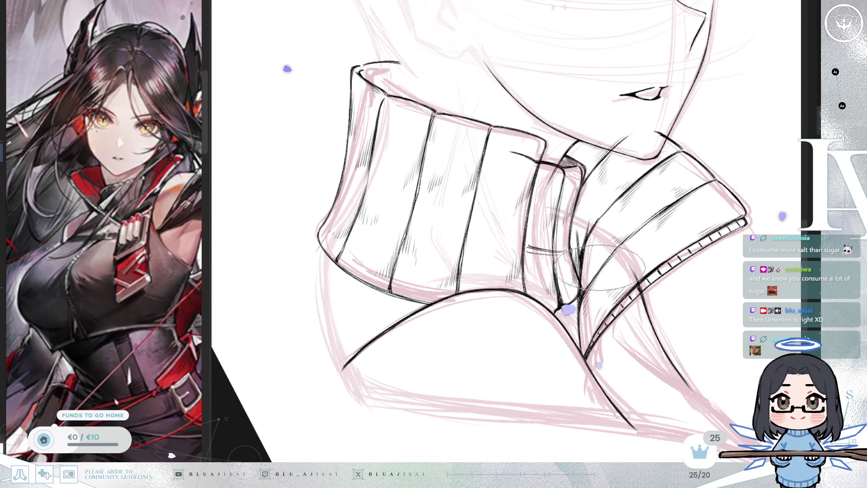
pyautogui.press('m')
pyautogui.press('m')
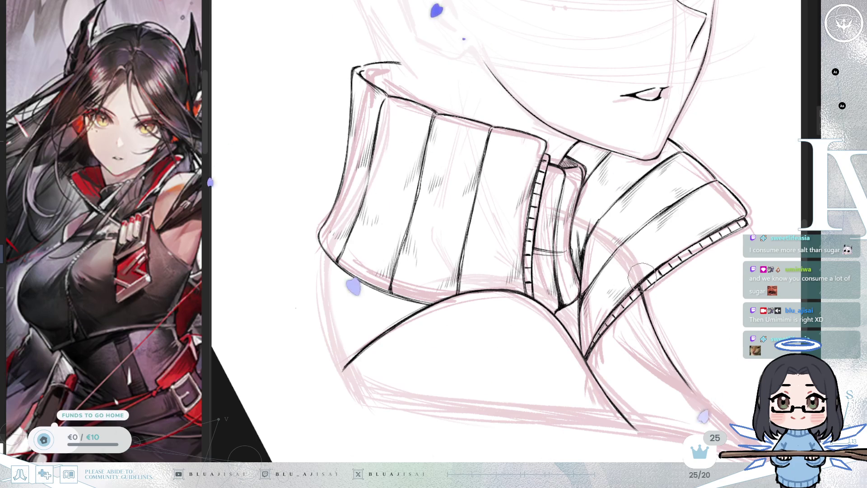
# Zoom out, mirror and tilt the view, then fade the collar lineart to grey to compare with the sketch.
pyautogui.scroll(-3, 641, 285)
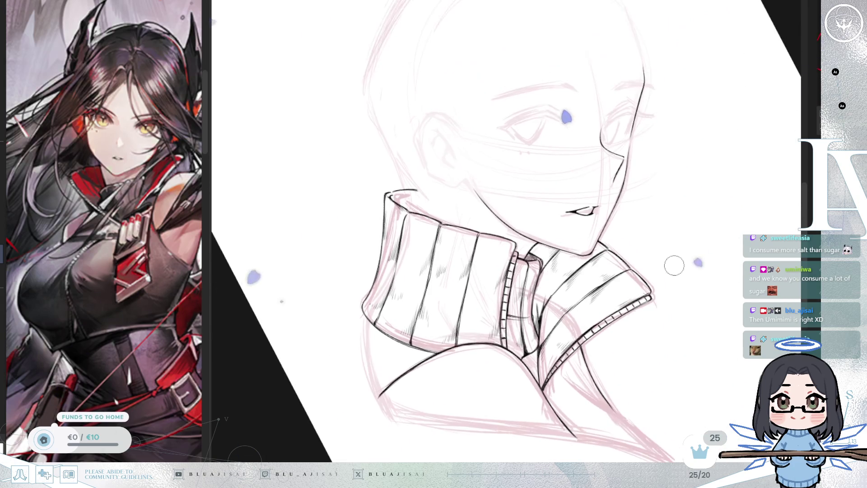
pyautogui.press('h')
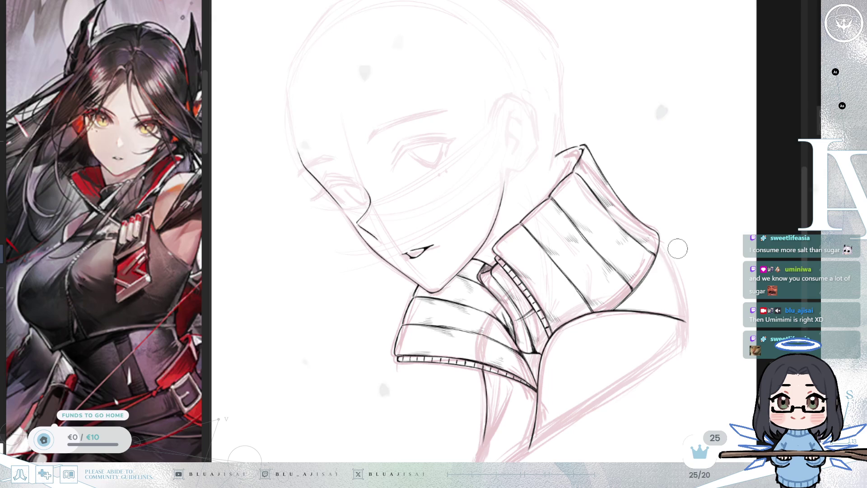
pyautogui.moveTo(680, 243); pyautogui.dragTo(661, 270)
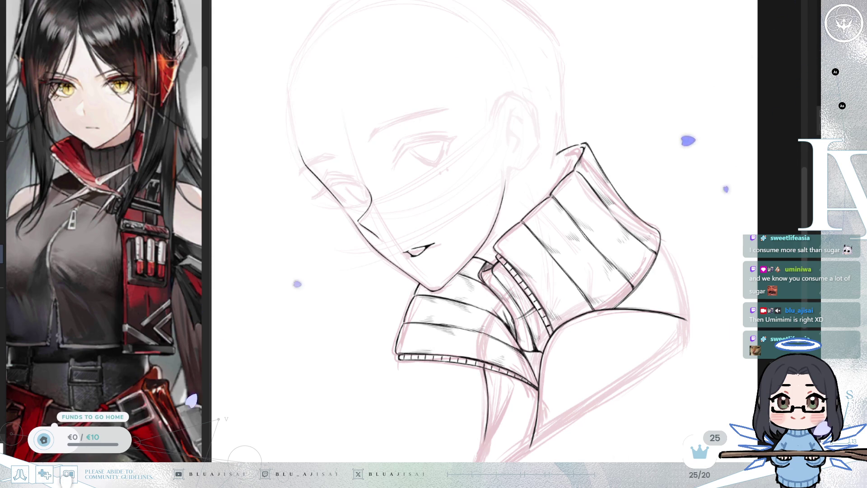
pyautogui.hotkey('ctrl', 'z')
pyautogui.hotkey('ctrl', 'z')
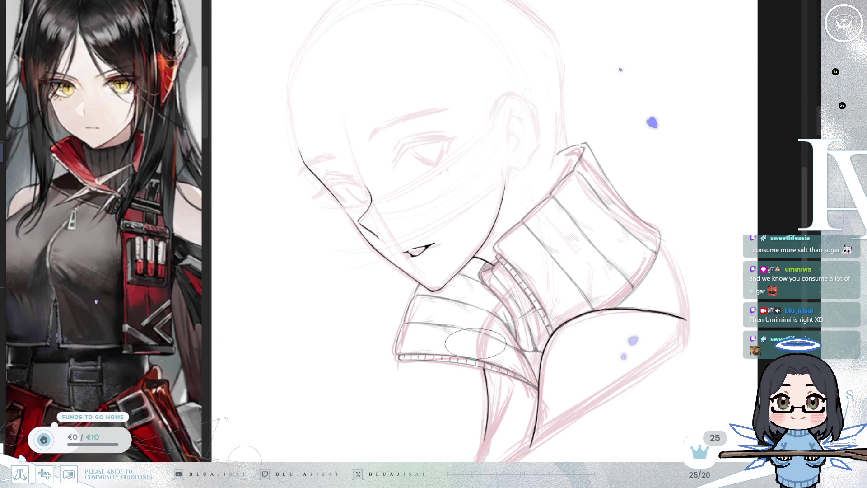
# Pan the view up to frame the faded grey collar lineart.
pyautogui.moveTo(466, 392); pyautogui.dragTo(455, 344)
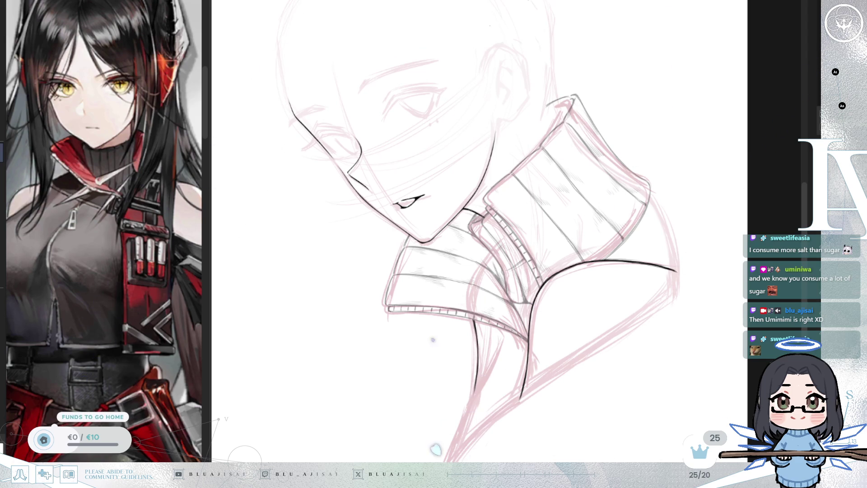
pyautogui.scroll(3, 492, 239)
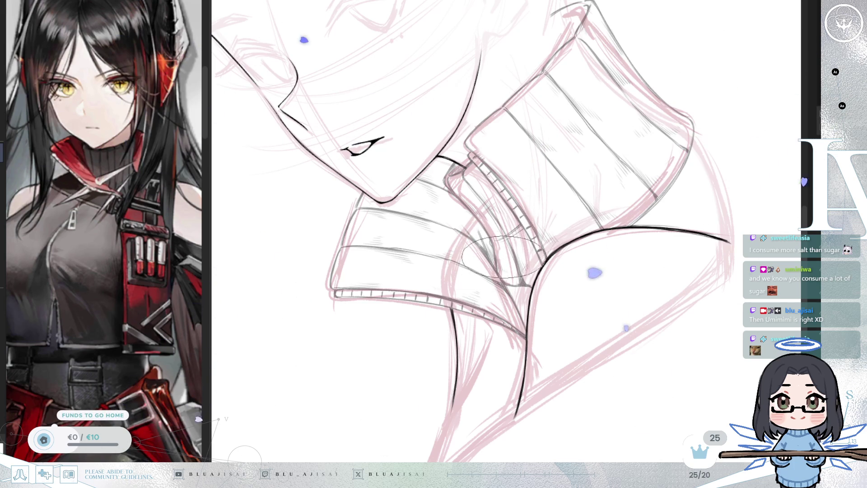
# Undo the fade so the collar is solid black again, and tune the brush size for the spike.
pyautogui.hotkey('ctrl', 'z')
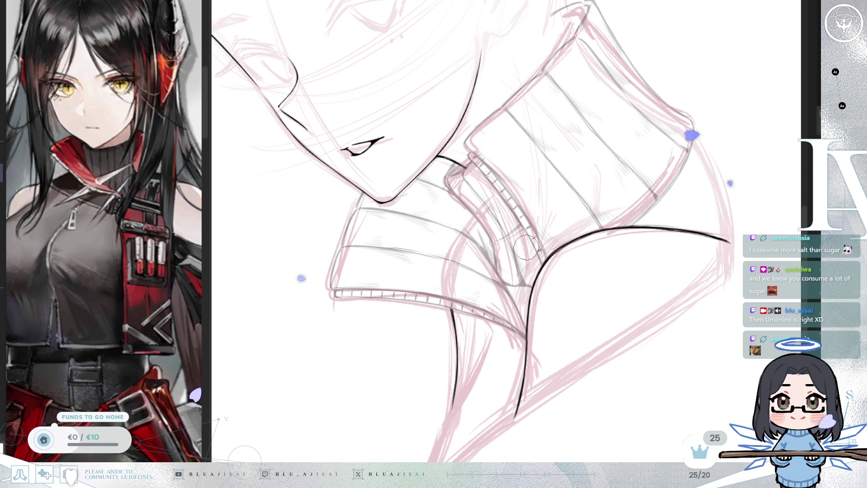
pyautogui.press(']')
pyautogui.press(']')
pyautogui.press(']')
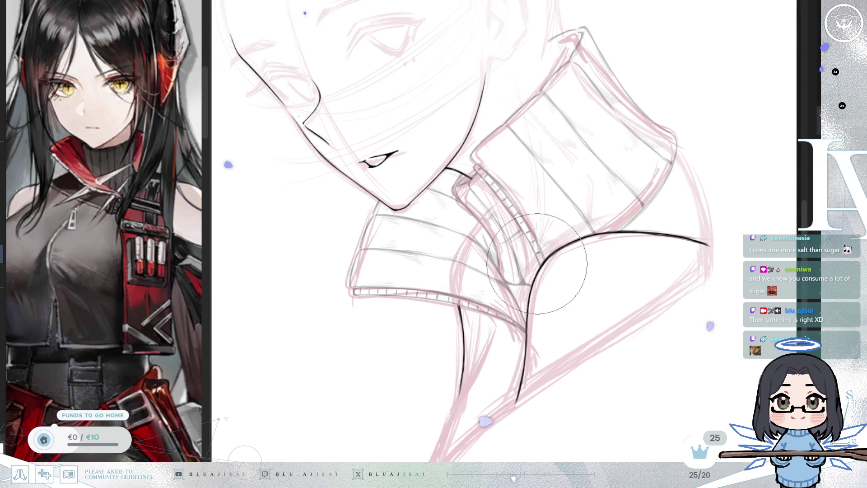
pyautogui.press('[')
pyautogui.press('[')
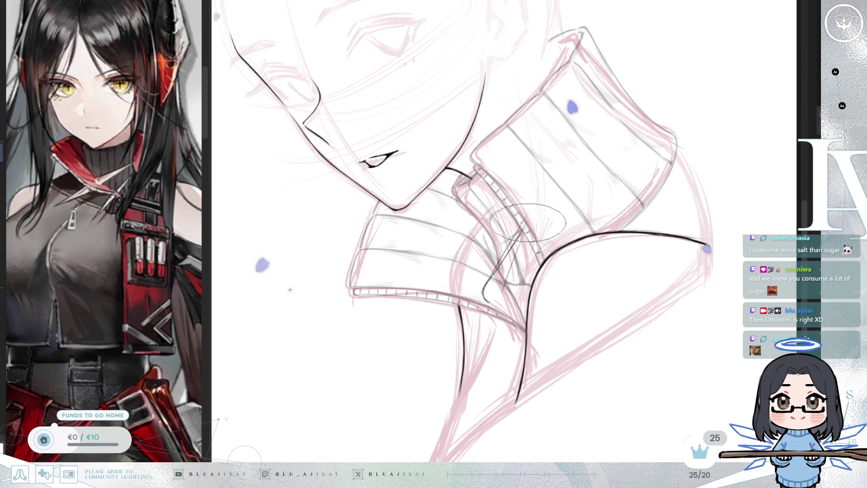
pyautogui.press(']')
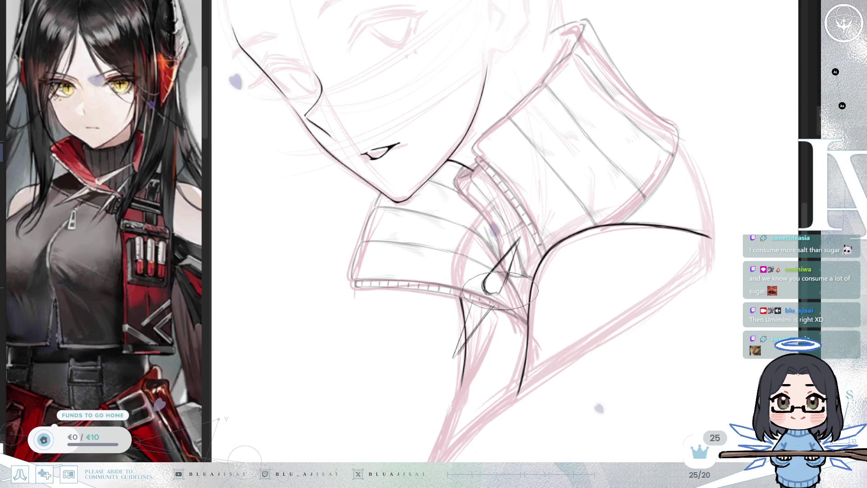
# Mirror and rotate the canvas view to check the first spike's line.
pyautogui.press('m')
pyautogui.moveTo(655, 220); pyautogui.dragTo(471, 316)
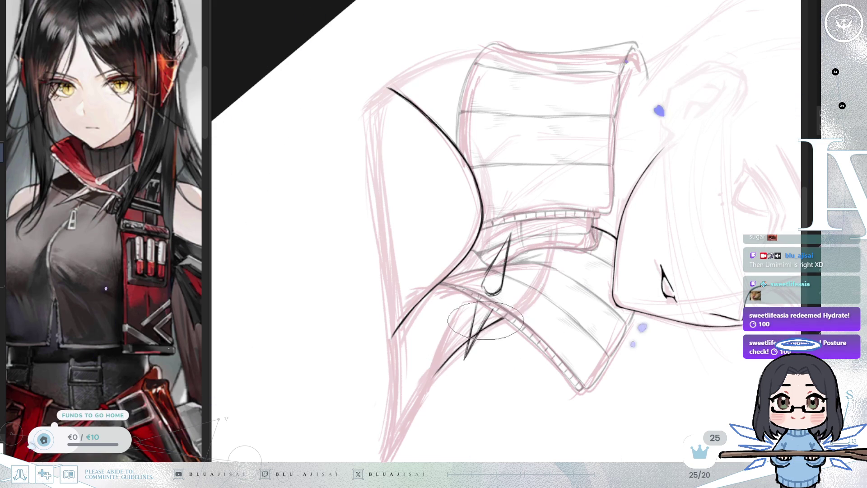
pyautogui.moveTo(488, 306); pyautogui.dragTo(483, 300)
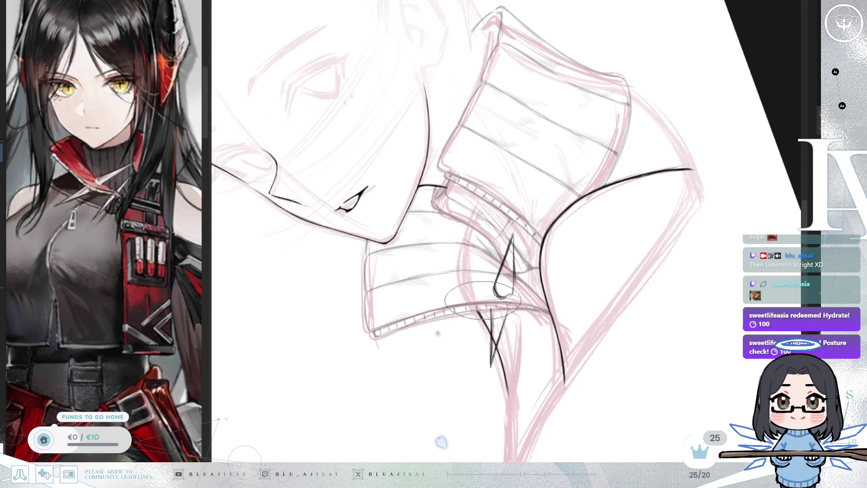
pyautogui.moveTo(521, 275)
pyautogui.mouseDown()
pyautogui.moveTo(581, 252)
pyautogui.moveTo(528, 251)
pyautogui.moveTo(560, 257)
pyautogui.mouseUp()
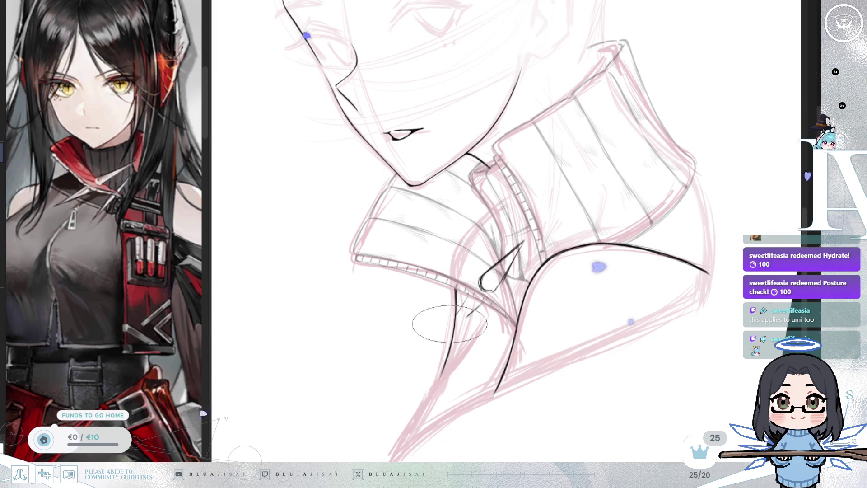
pyautogui.scroll(-1, 483, 277)
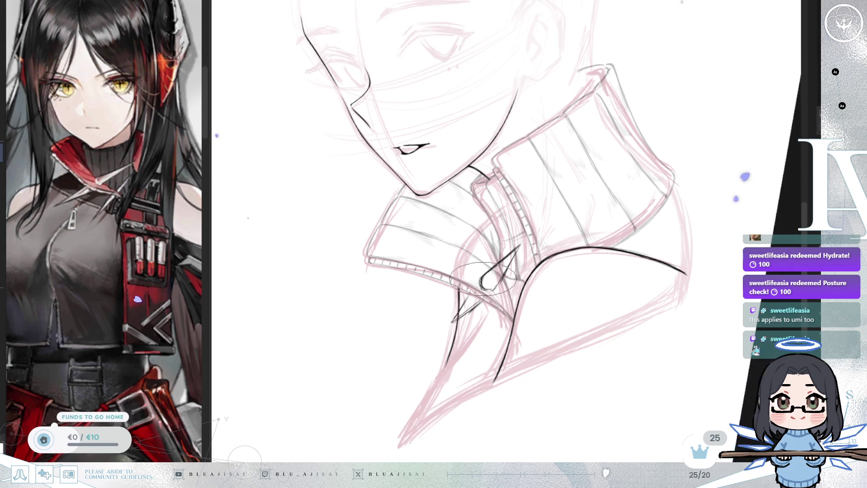
# Erase the stray lower edge of the teardrop spike and select the left sketch strokes.
pyautogui.scroll(2, 485, 277)
pyautogui.moveTo(485, 283); pyautogui.dragTo(500, 259)
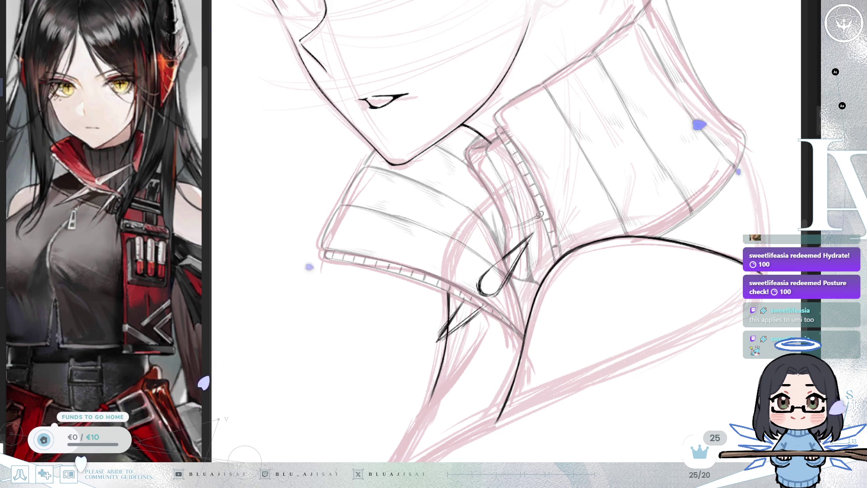
pyautogui.moveTo(540, 219); pyautogui.dragTo(560, 171)
# Shift the selected sketch strokes up and left, then rotate the view toward the collar edge.
pyautogui.moveTo(501, 320); pyautogui.dragTo(487, 299)
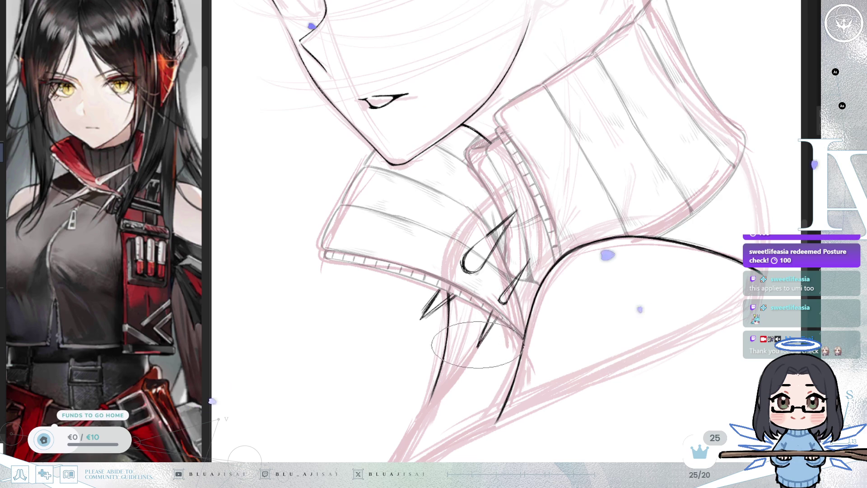
pyautogui.moveTo(500, 311)
pyautogui.mouseDown()
pyautogui.moveTo(513, 309)
pyautogui.moveTo(580, 348)
pyautogui.mouseUp()
# Mirror and rotate the canvas view around the collar to inspect the spikes.
pyautogui.press('m')
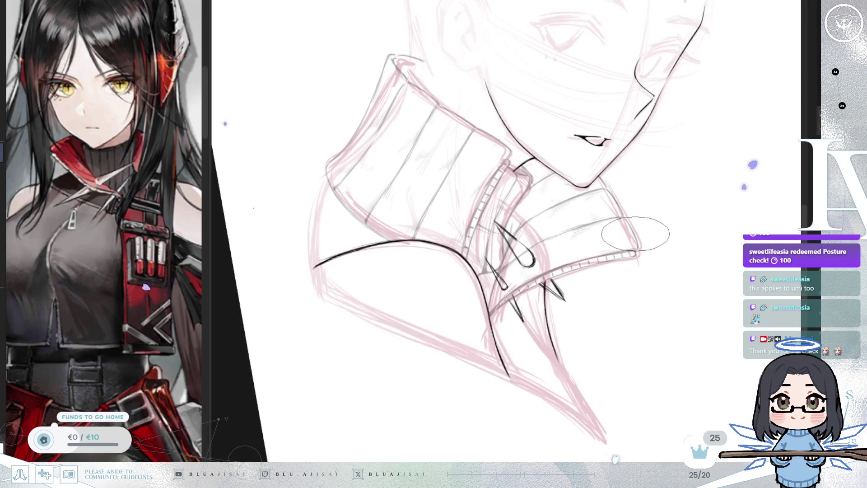
pyautogui.press('m')
pyautogui.hotkey('ctrl', '[')
pyautogui.hotkey('ctrl', '[')
pyautogui.hotkey('ctrl', '[')
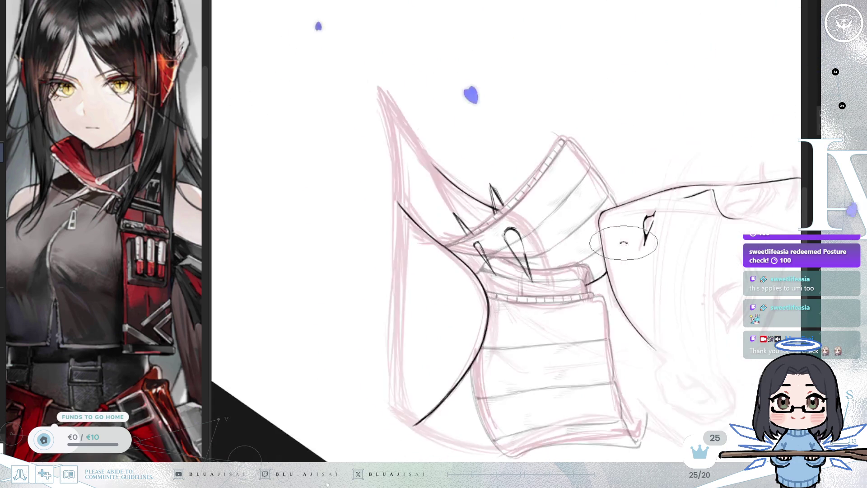
pyautogui.hotkey('ctrl', ']')
pyautogui.hotkey('ctrl', ']')
pyautogui.scroll(2, 508, 234)
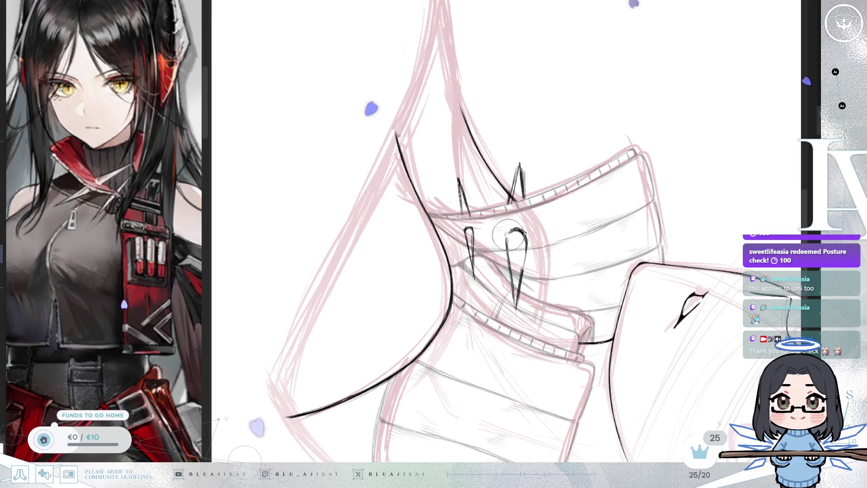
# Resize the brush and recheck the spike proportions in a rotated, mirrored view.
pyautogui.press(']')
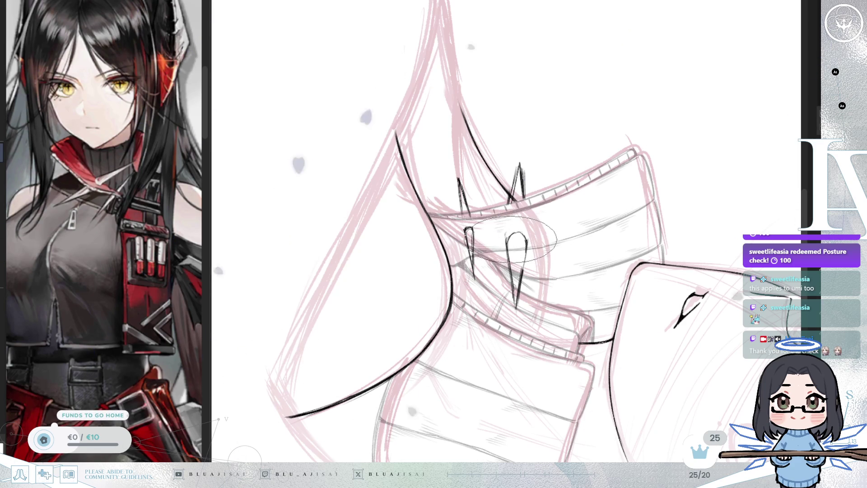
pyautogui.press('[')
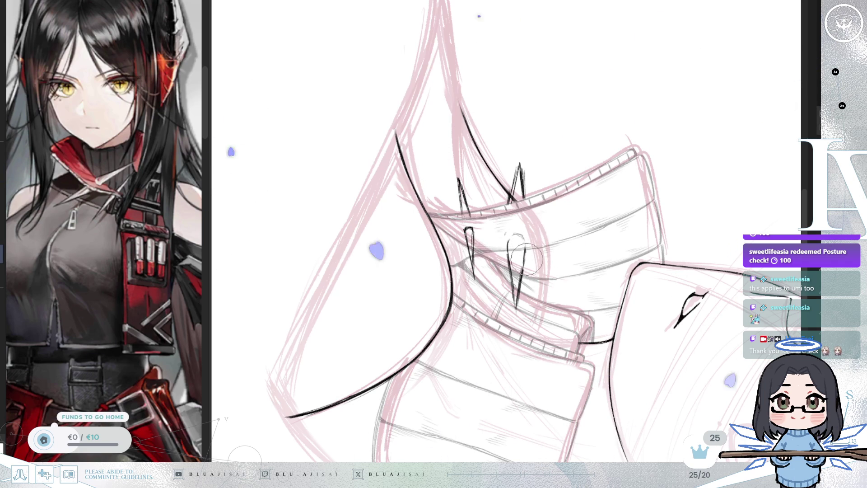
pyautogui.moveTo(527, 258); pyautogui.dragTo(587, 230)
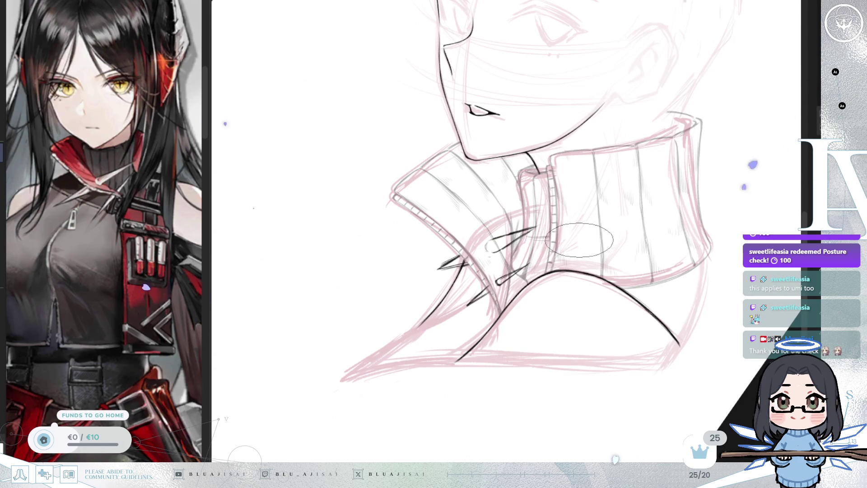
pyautogui.press('m')
pyautogui.scroll(2, 526, 252)
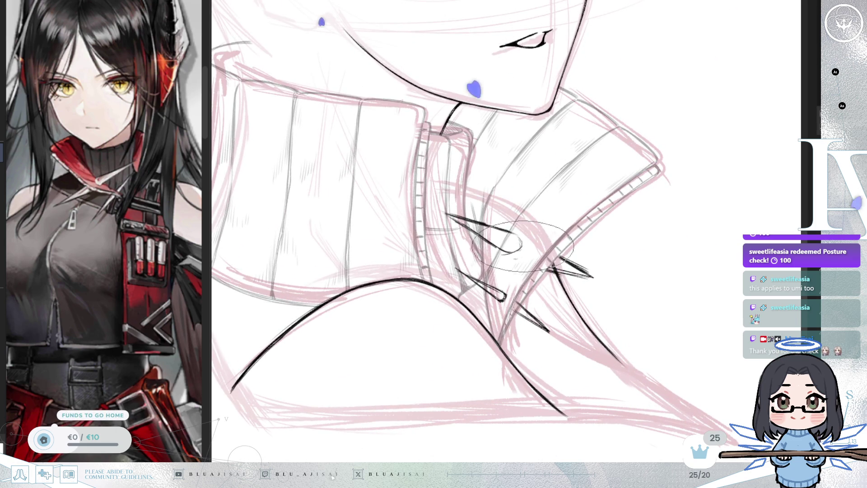
pyautogui.press('m')
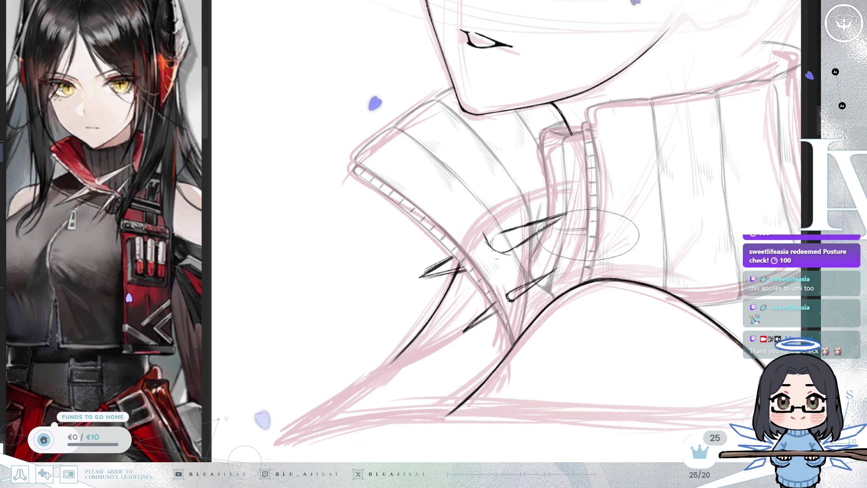